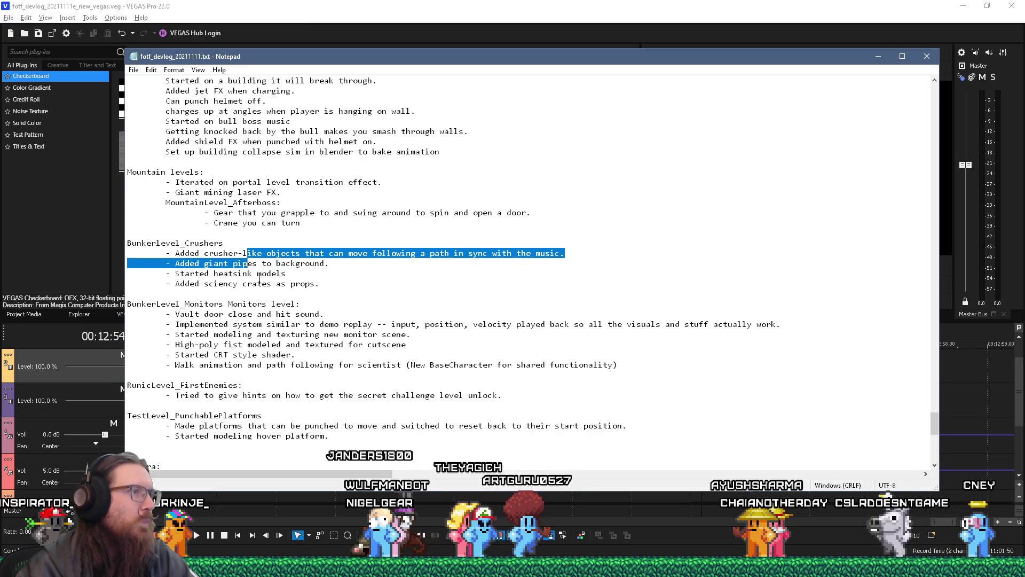
Step: Clear the partial Crushers selection, then drag across the whole Bunkerlevel_Crushers section
{"action": "left_click", "coordinate": [331, 263]}
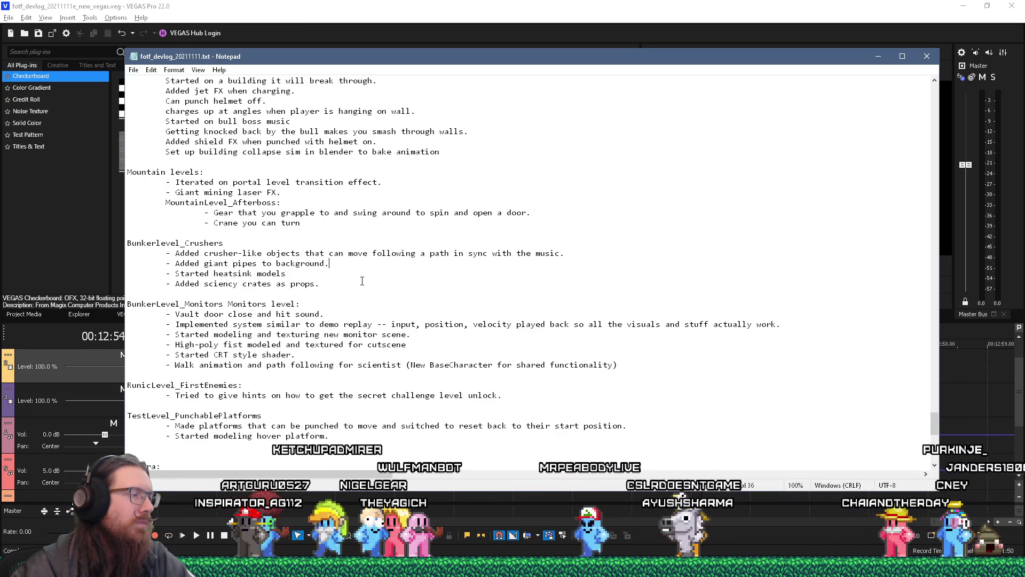
{"action": "type", "text": "."}
{"action": "left_click_drag", "start_coordinate": [342, 283], "coordinate": [109, 243]}
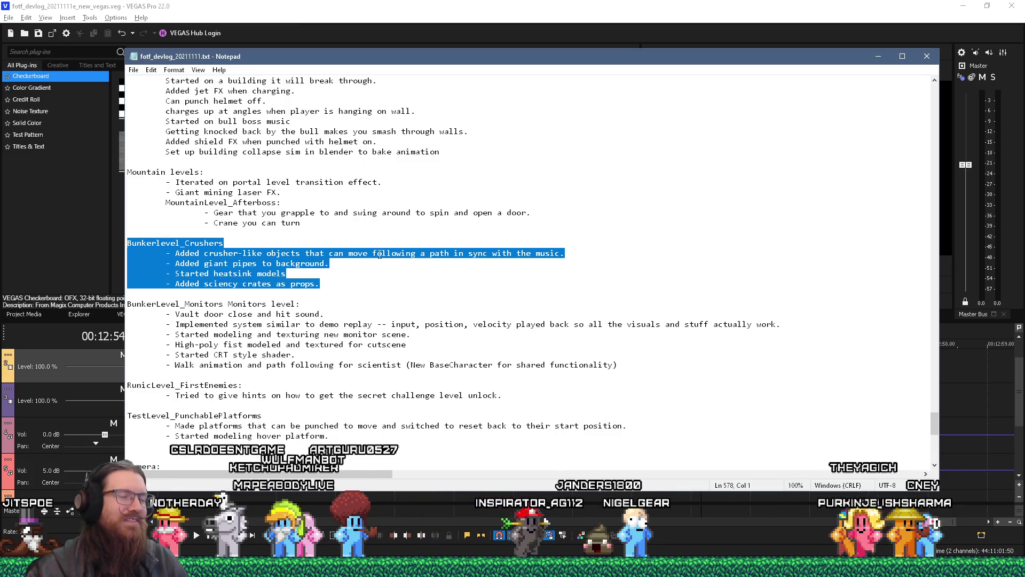
Step: Start the VEGAS timeline playing with the spacebar
{"action": "key", "text": "space"}
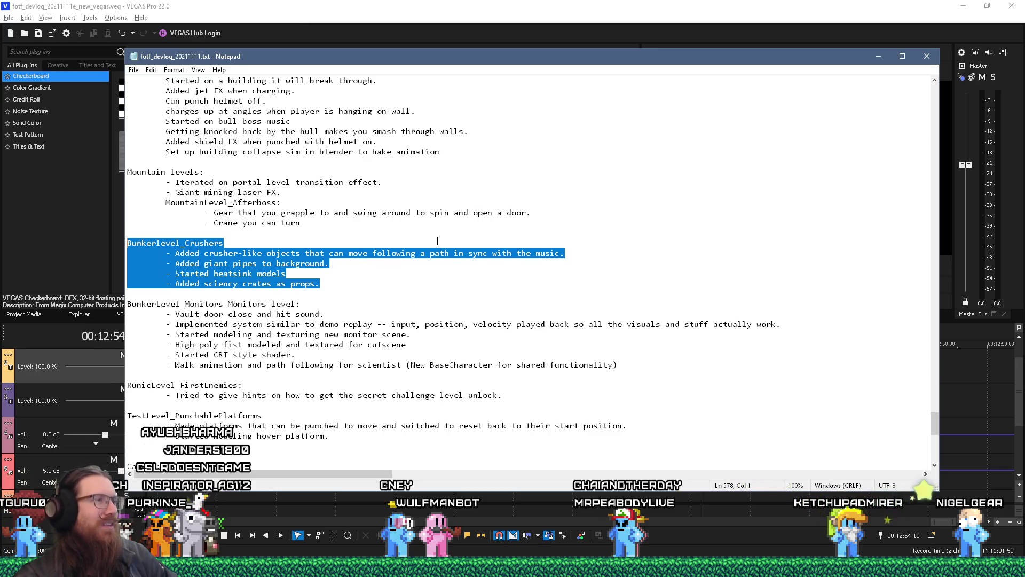
Step: Clear the selection from the Bunkerlevel_Crushers section in Notepad
{"action": "left_click", "coordinate": [350, 279]}
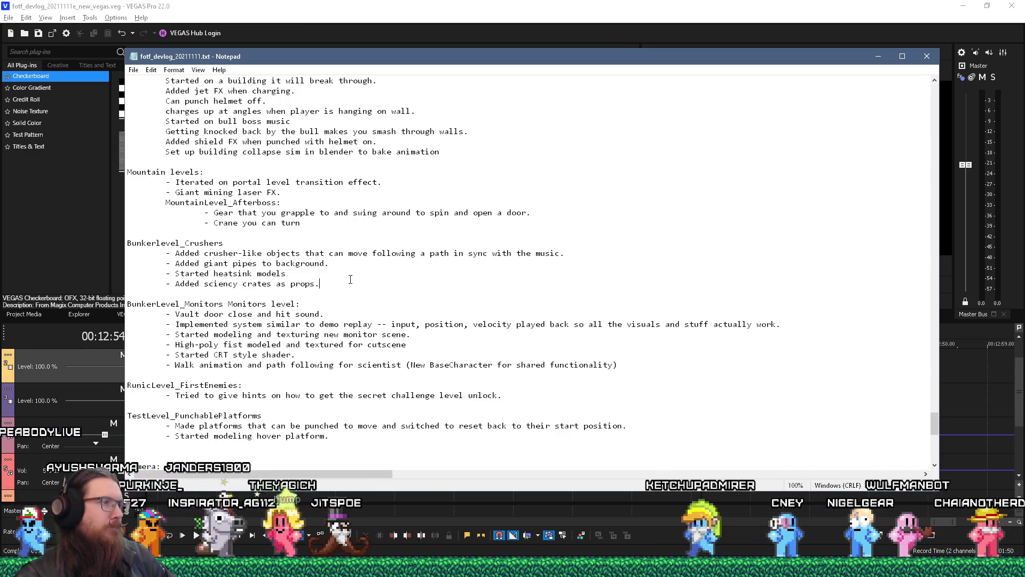
Step: Scroll down to the RunicLevel_FirstEnemies notes and drag-select those lines
{"action": "scroll", "coordinate": [351, 279], "scroll_direction": "down", "scroll_amount": 1}
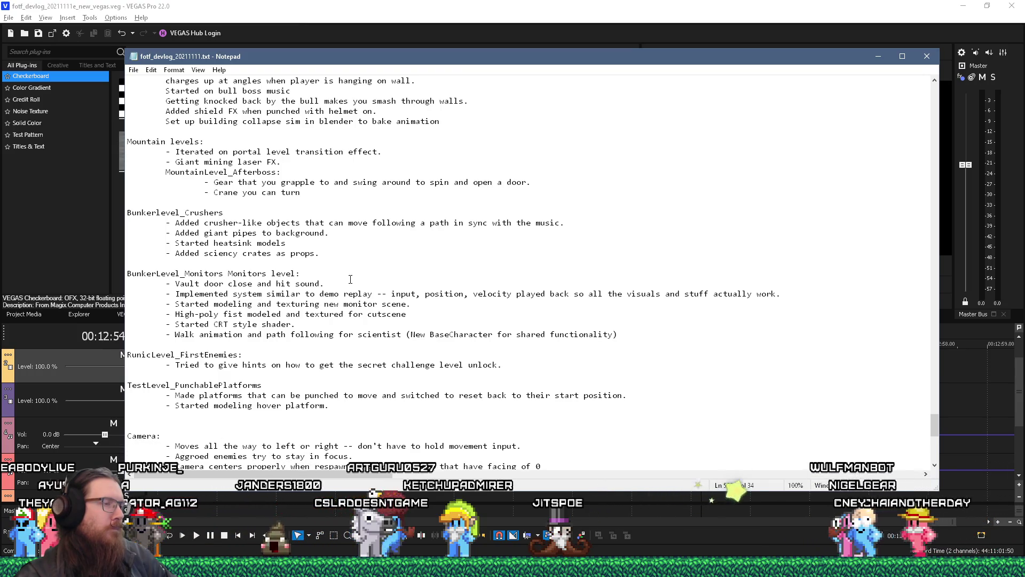
{"action": "scroll", "coordinate": [350, 279], "scroll_direction": "down", "scroll_amount": 1}
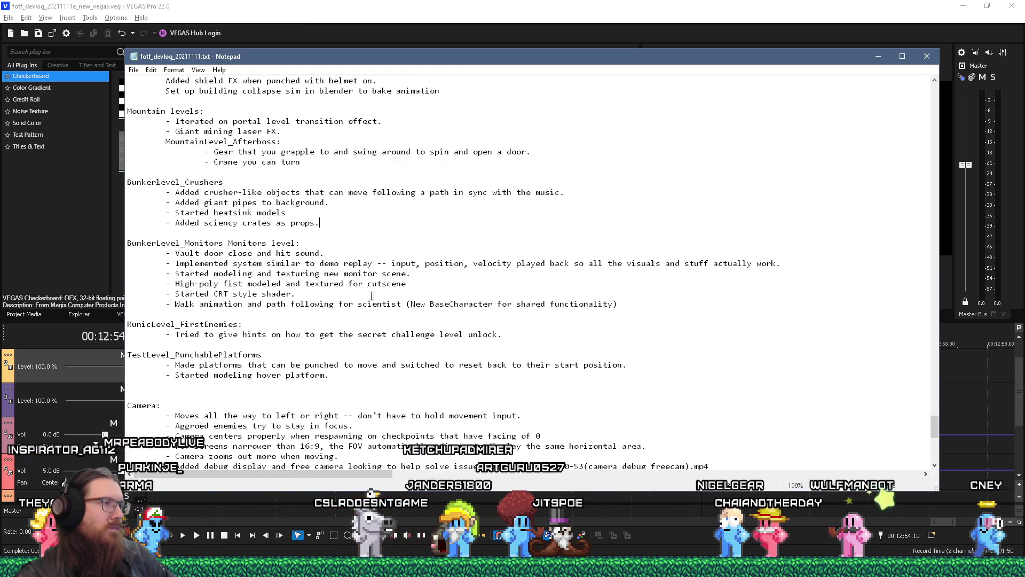
{"action": "left_click_drag", "start_coordinate": [500, 340], "coordinate": [128, 326]}
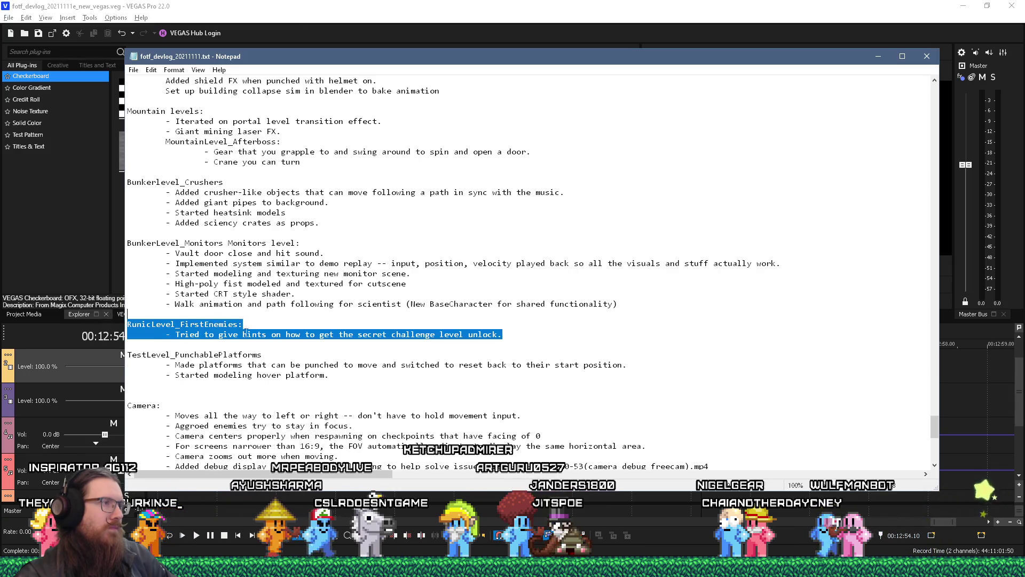
Step: Select the Spiderbot notes from the intro music line up to the 1000 Faces 5+ heading
{"action": "scroll", "coordinate": [312, 336], "scroll_direction": "up", "scroll_amount": 8}
{"action": "scroll", "coordinate": [312, 336], "scroll_direction": "up", "scroll_amount": 13}
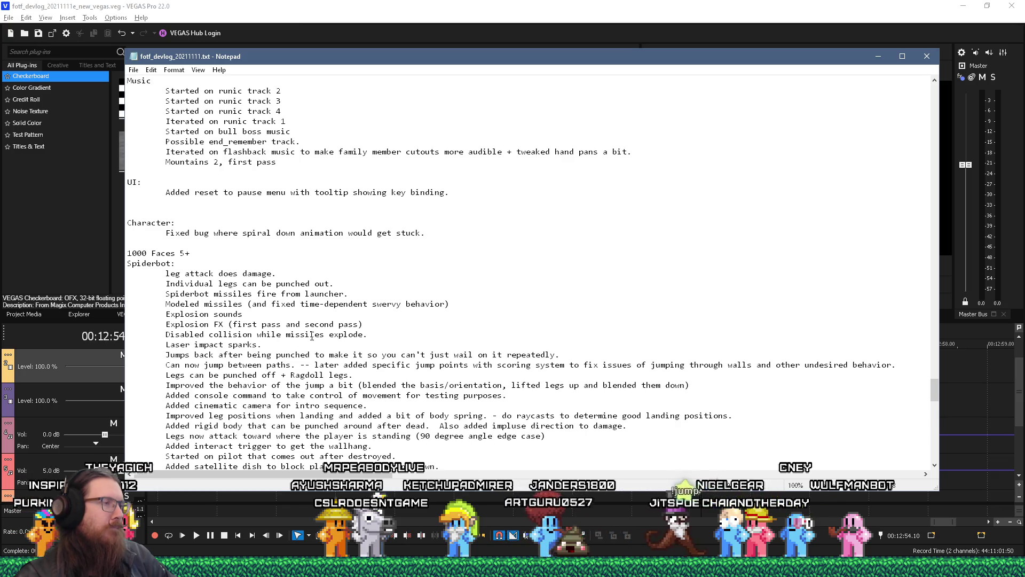
{"action": "scroll", "coordinate": [311, 336], "scroll_direction": "down", "scroll_amount": 5}
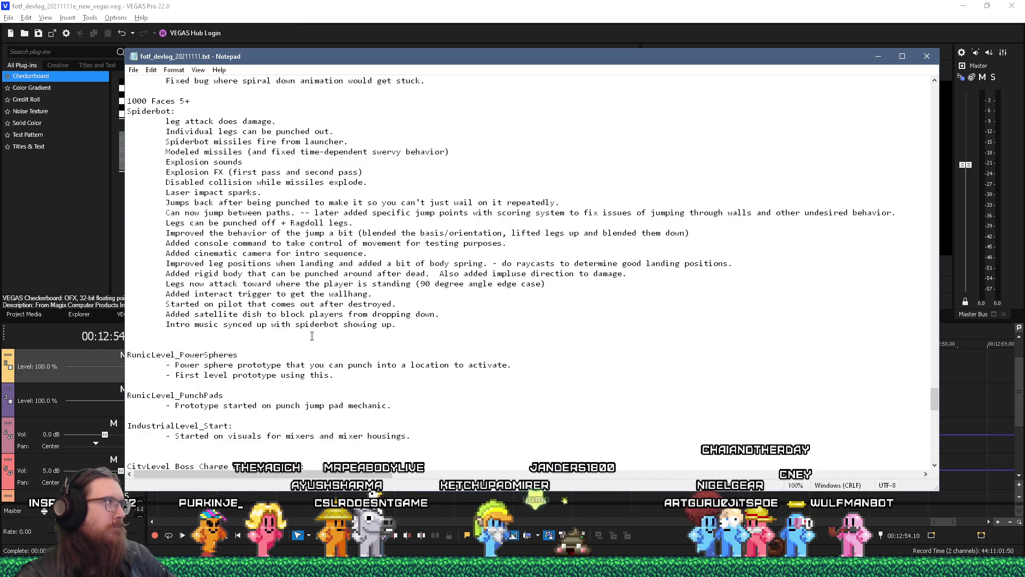
{"action": "scroll", "coordinate": [312, 336], "scroll_direction": "up", "scroll_amount": 4}
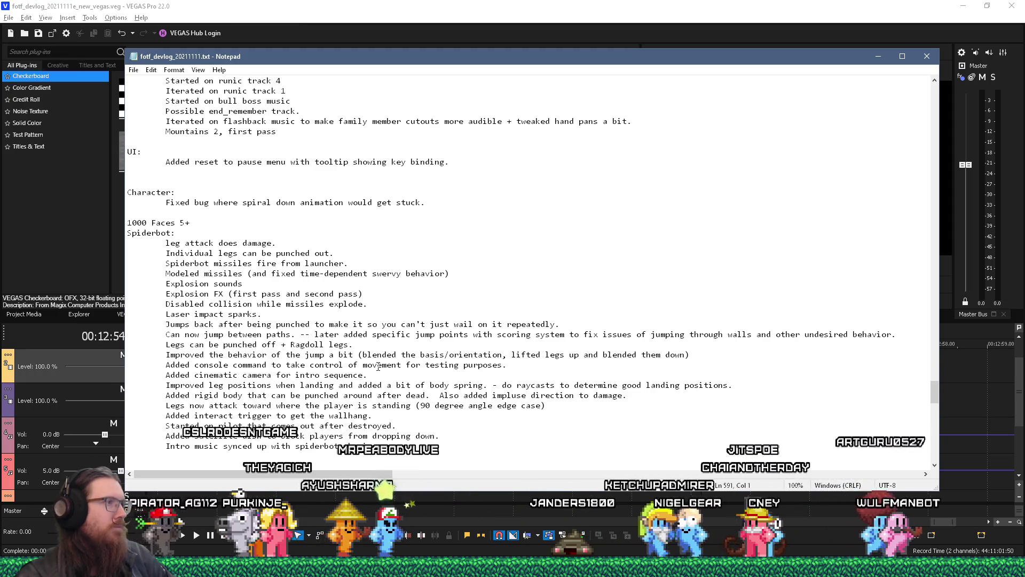
{"action": "scroll", "coordinate": [289, 367], "scroll_direction": "down", "scroll_amount": 3}
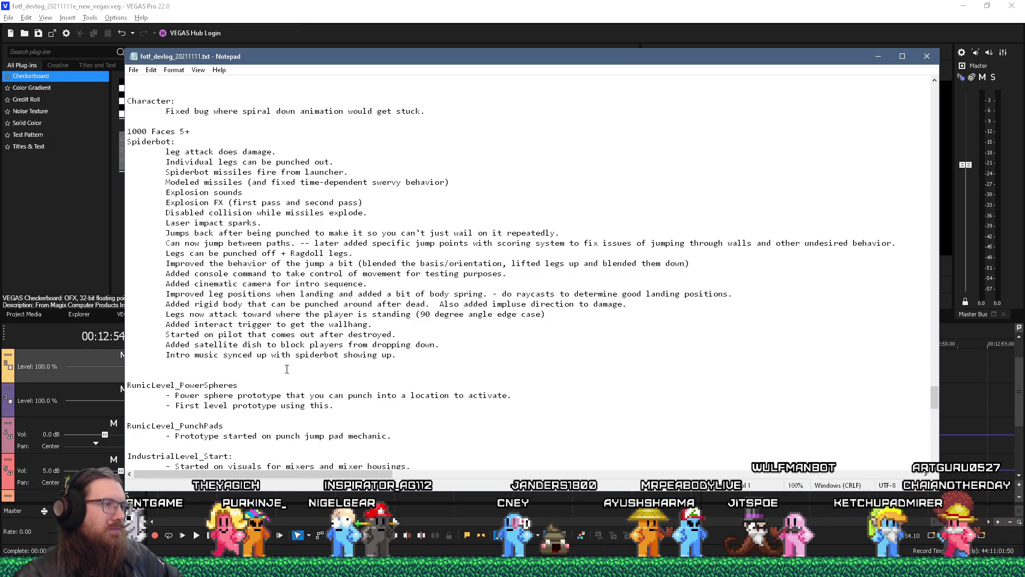
{"action": "scroll", "coordinate": [286, 369], "scroll_direction": "down", "scroll_amount": 4}
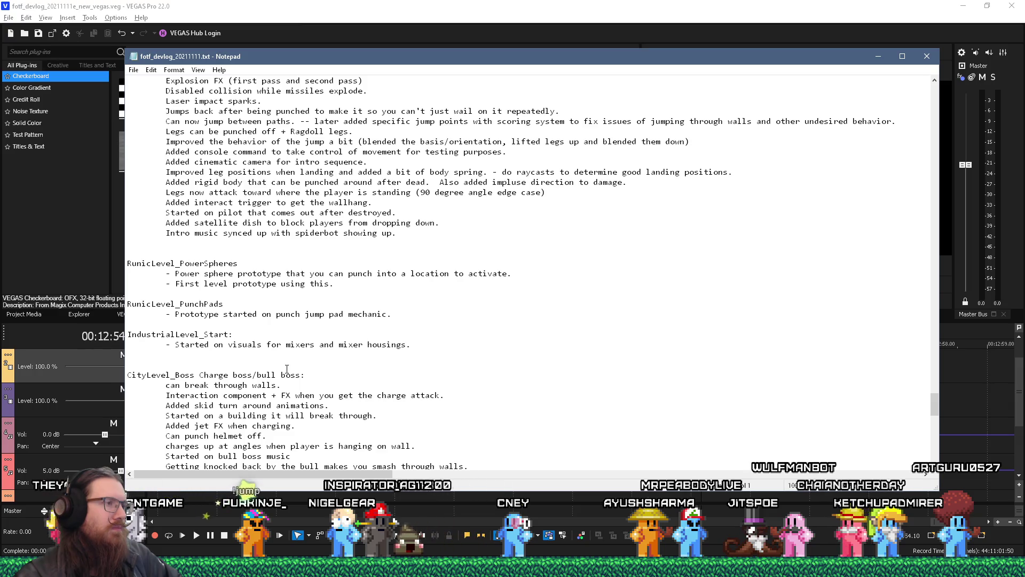
{"action": "scroll", "coordinate": [287, 369], "scroll_direction": "up", "scroll_amount": 4}
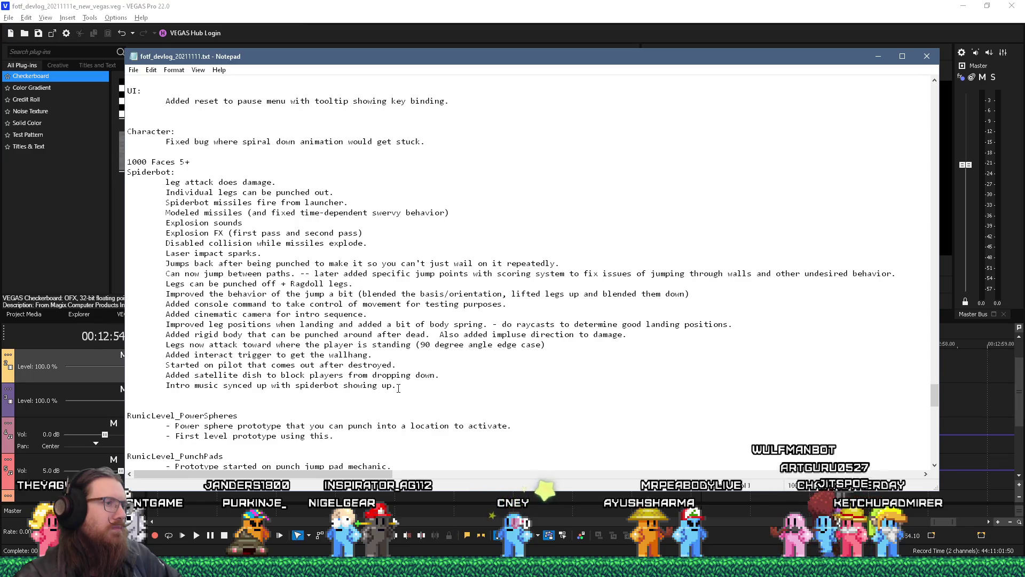
{"action": "left_click_drag", "start_coordinate": [398, 388], "coordinate": [99, 203]}
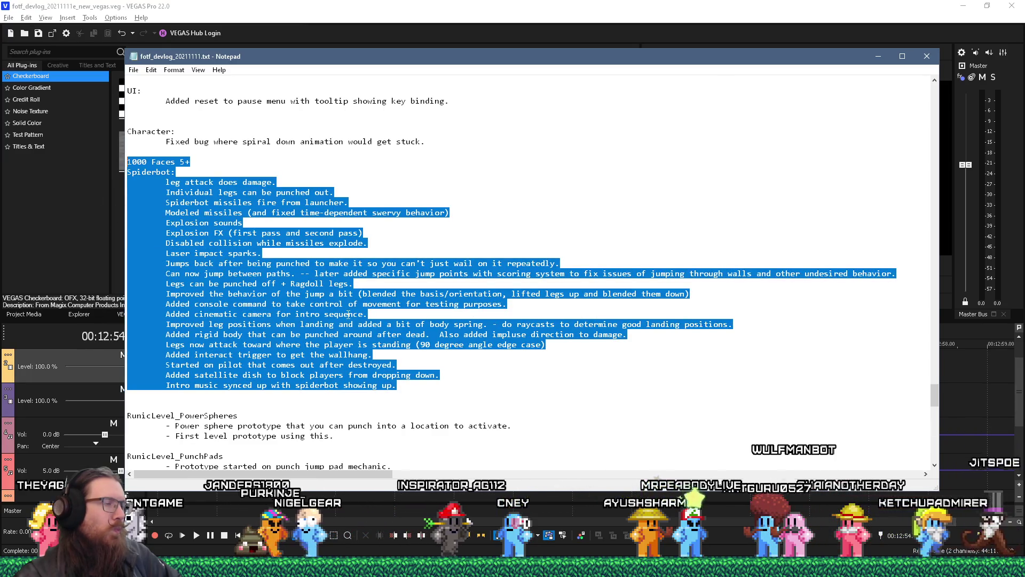
Step: Reselect the full Spiderbot list, then select the IndustrialLevel_Start heading and mixer visuals line
{"action": "left_click", "coordinate": [398, 388]}
{"action": "left_click_drag", "start_coordinate": [398, 388], "coordinate": [118, 176]}
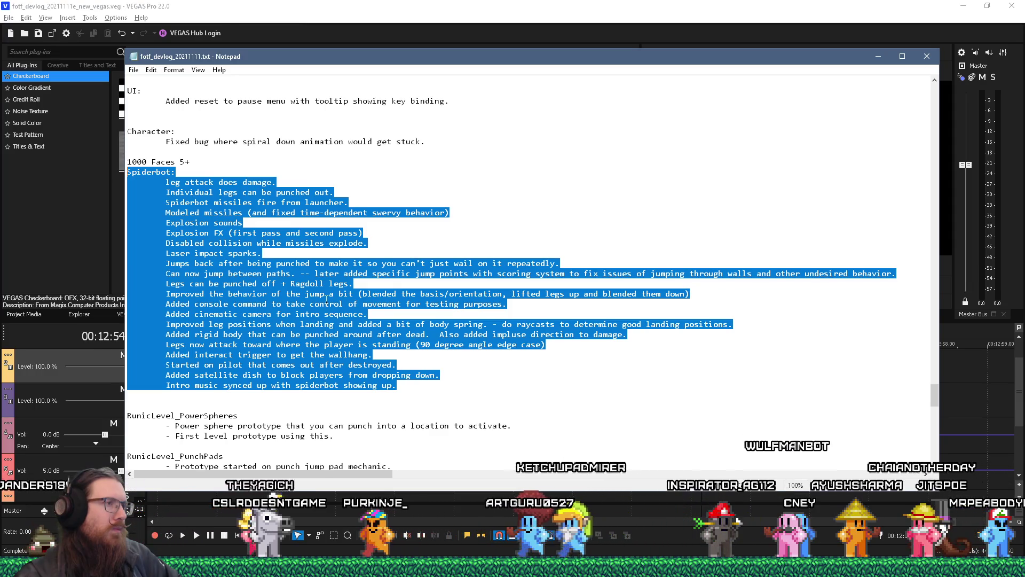
{"action": "scroll", "coordinate": [326, 300], "scroll_direction": "down", "scroll_amount": 6}
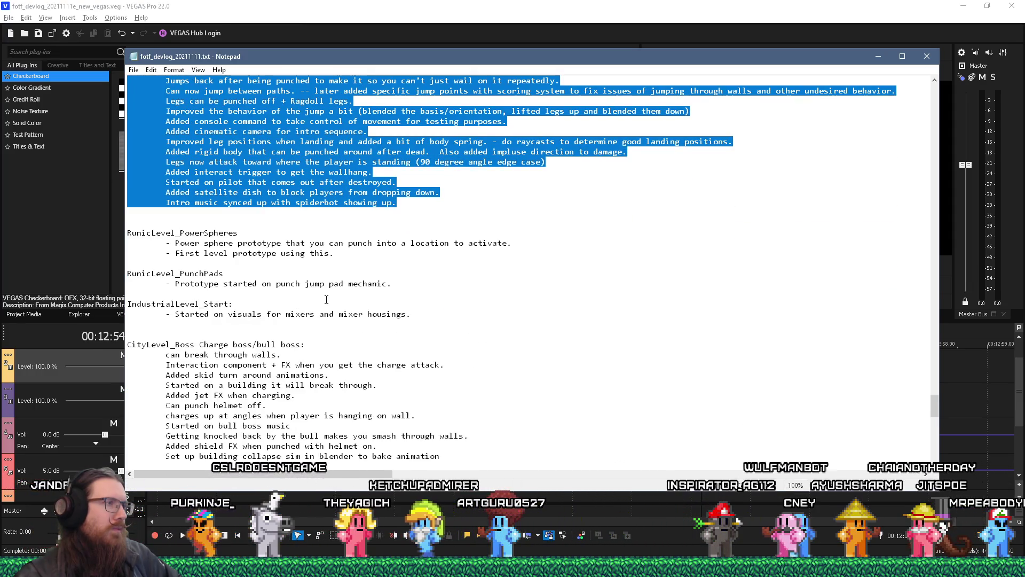
{"action": "scroll", "coordinate": [326, 299], "scroll_direction": "down", "scroll_amount": 1}
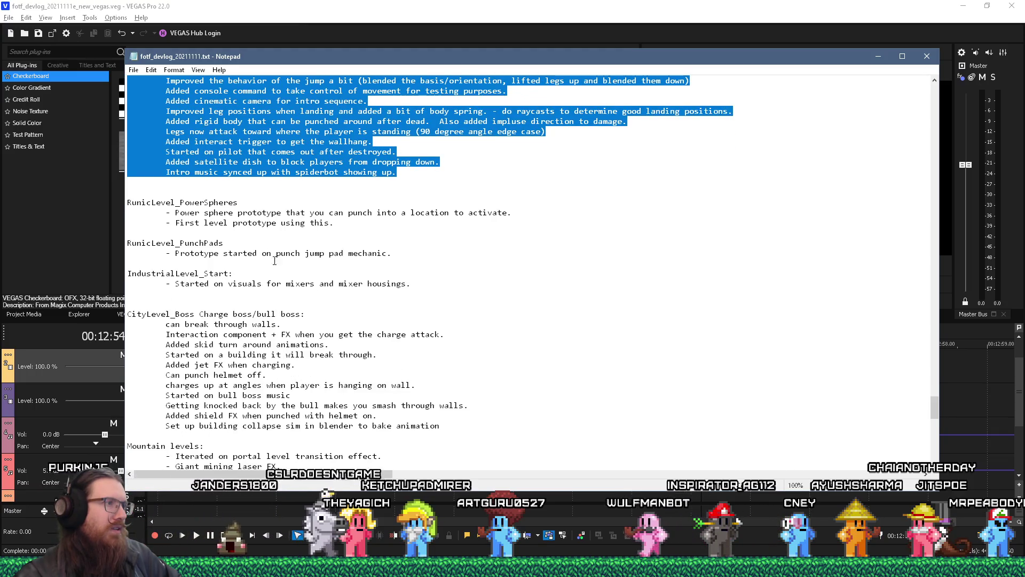
{"action": "left_click_drag", "start_coordinate": [129, 273], "coordinate": [462, 291]}
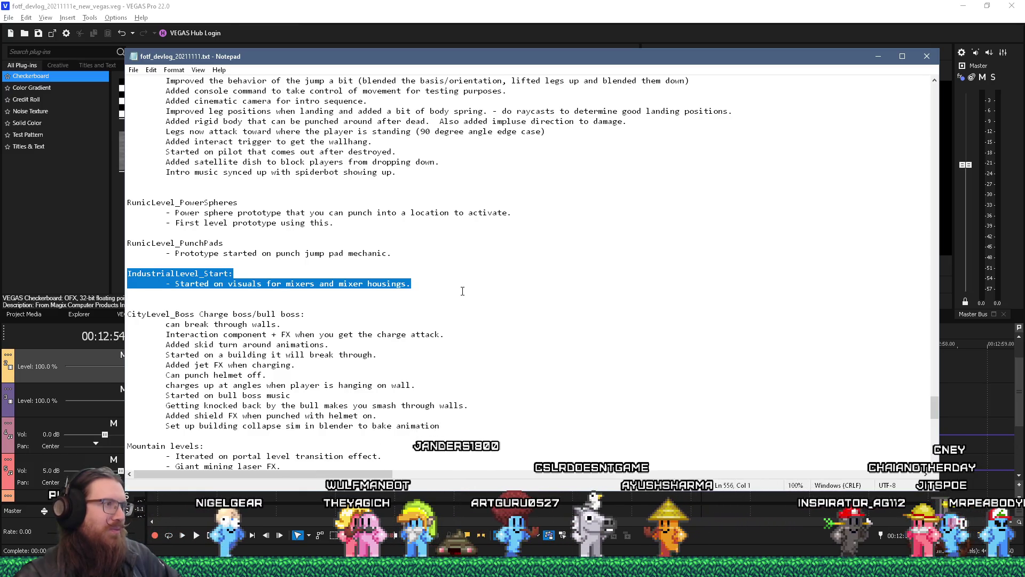
{"action": "scroll", "coordinate": [462, 291], "scroll_direction": "down", "scroll_amount": 2}
Step: Select the whole CityLevel_Boss list, then scroll down through the level notes
{"action": "left_click_drag", "start_coordinate": [127, 253], "coordinate": [366, 277]}
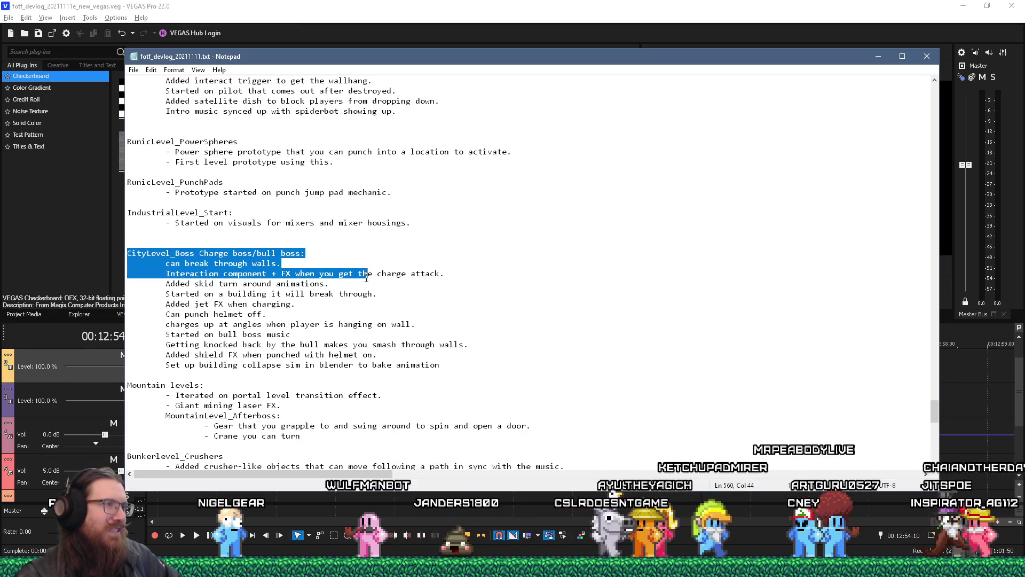
{"action": "mouse_move", "coordinate": [366, 277]}
{"action": "left_mouse_down"}
{"action": "mouse_move", "coordinate": [384, 347]}
{"action": "mouse_move", "coordinate": [477, 368]}
{"action": "left_mouse_up"}
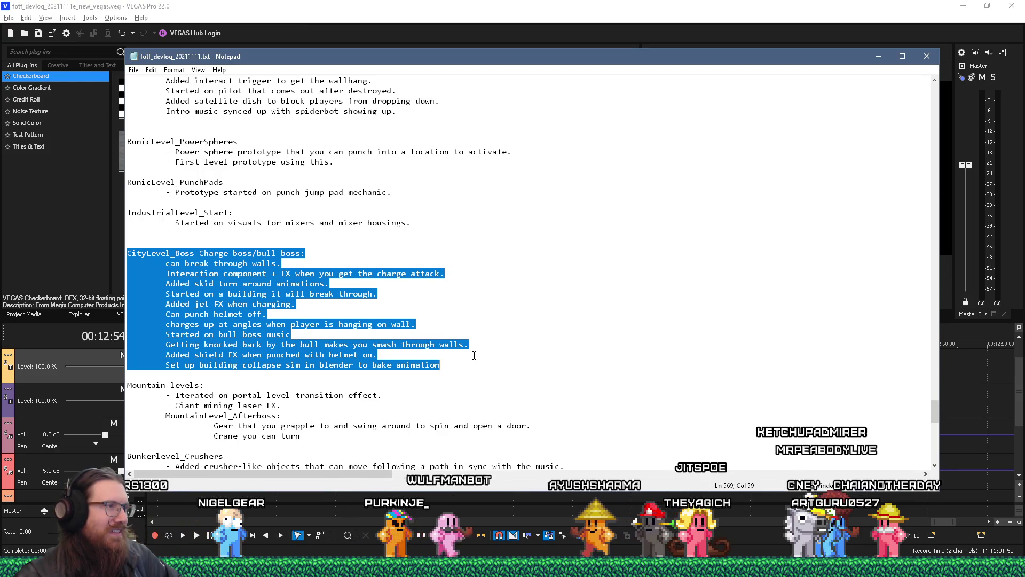
{"action": "scroll", "coordinate": [474, 355], "scroll_direction": "down", "scroll_amount": 1}
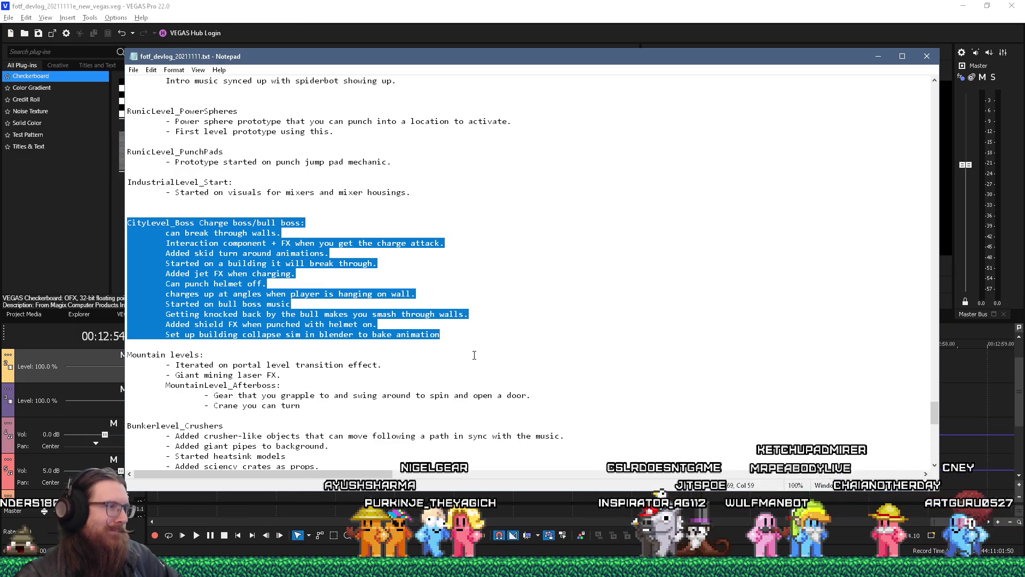
{"action": "scroll", "coordinate": [474, 355], "scroll_direction": "down", "scroll_amount": 2}
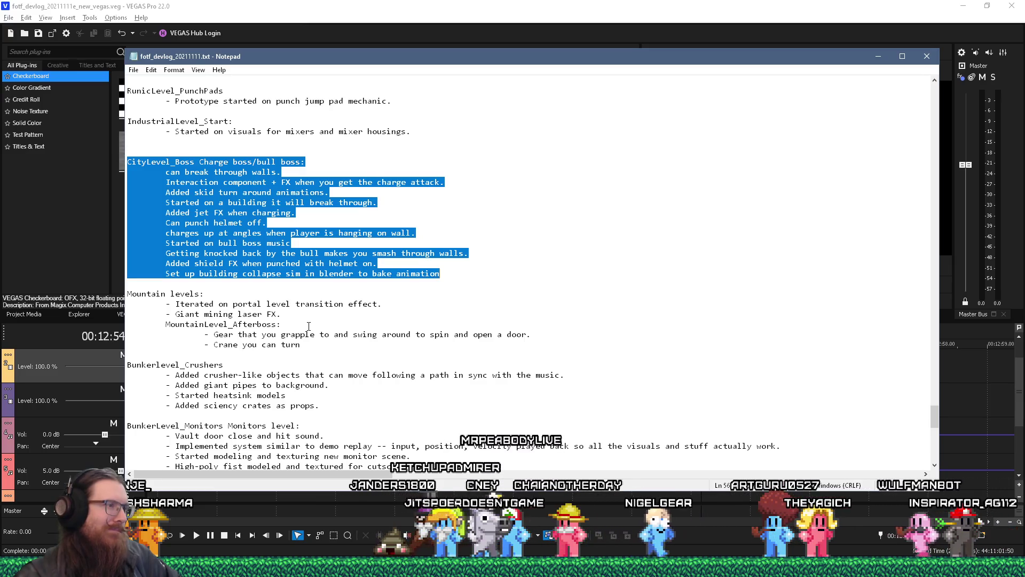
{"action": "scroll", "coordinate": [309, 326], "scroll_direction": "down", "scroll_amount": 2}
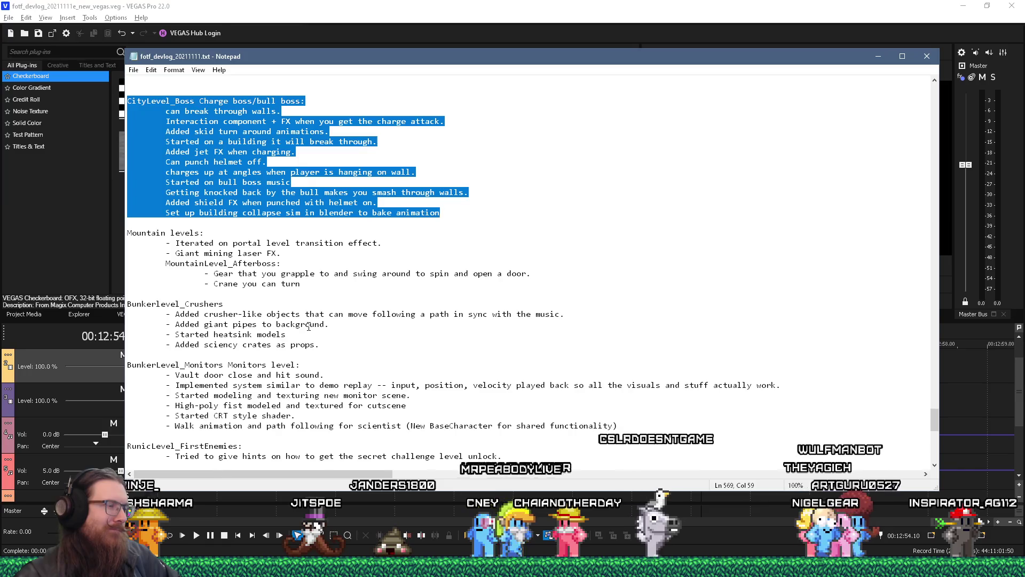
{"action": "scroll", "coordinate": [309, 327], "scroll_direction": "down", "scroll_amount": 2}
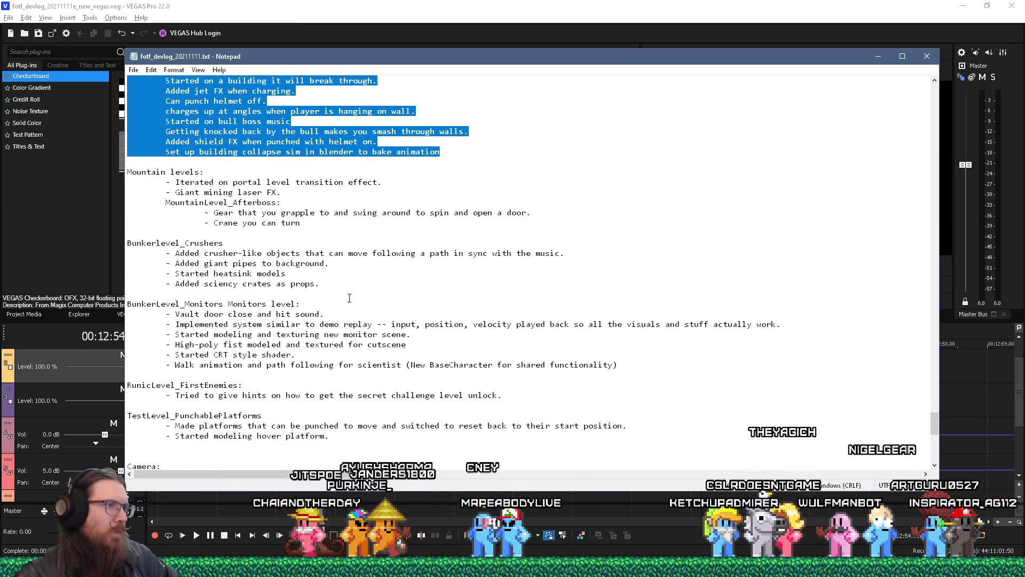
Step: Cut the Bunkerlevel_Crushers block and its four notes from the devlog
{"action": "mouse_move", "coordinate": [347, 283]}
{"action": "left_mouse_down"}
{"action": "mouse_move", "coordinate": [160, 264]}
{"action": "mouse_move", "coordinate": [98, 231]}
{"action": "left_mouse_up"}
{"action": "key", "text": "ctrl+c"}
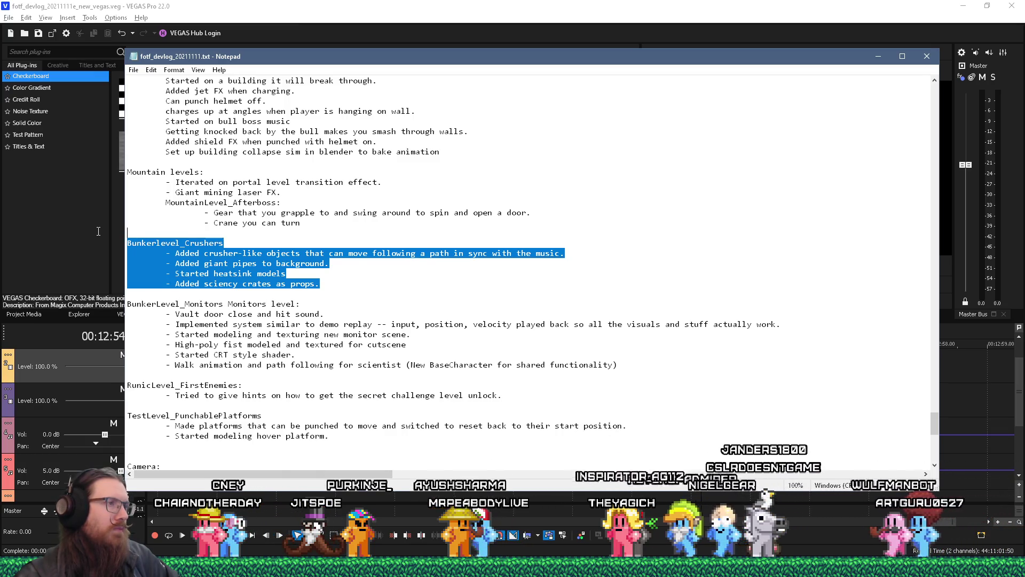
{"action": "right_click", "coordinate": [202, 259]}
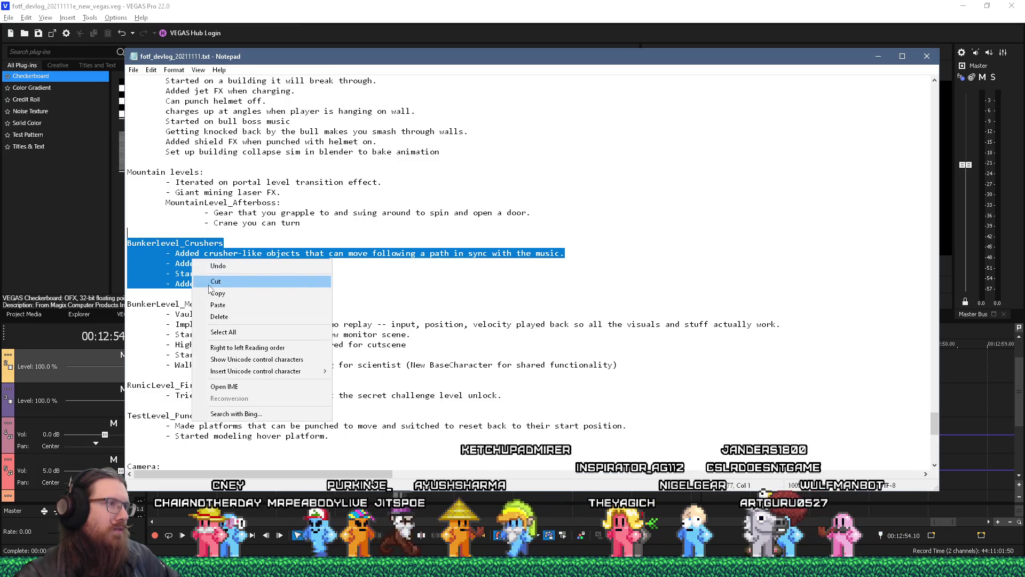
{"action": "left_click", "coordinate": [218, 279]}
{"action": "scroll", "coordinate": [243, 290], "scroll_direction": "up", "scroll_amount": 15}
{"action": "scroll", "coordinate": [243, 290], "scroll_direction": "up", "scroll_amount": 5}
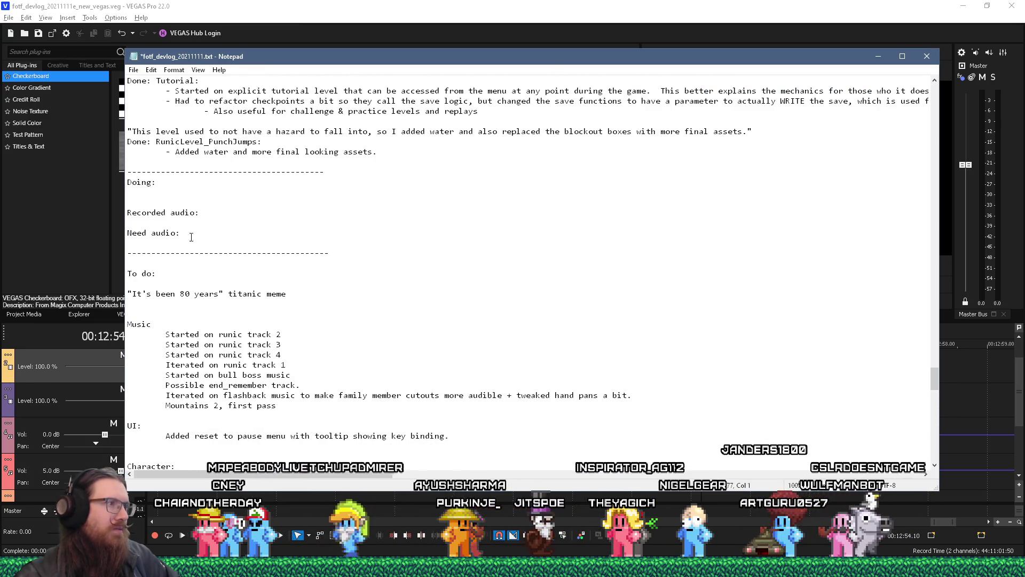
Step: Paste the Crushers block under Doing: with a blank line after it, then select its heading
{"action": "left_click", "coordinate": [171, 202]}
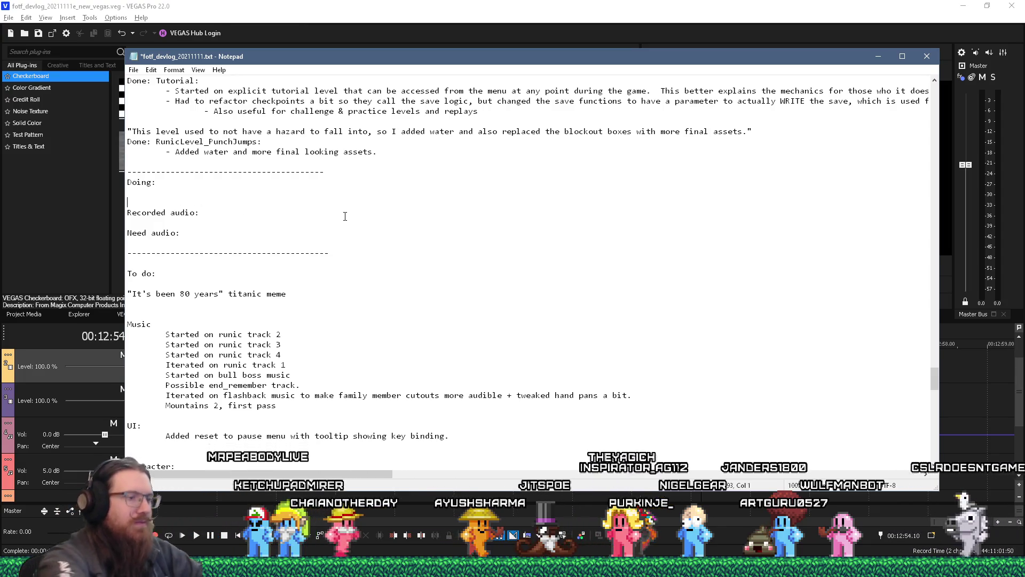
{"action": "key", "text": "ctrl+v"}
{"action": "key", "text": "Return"}
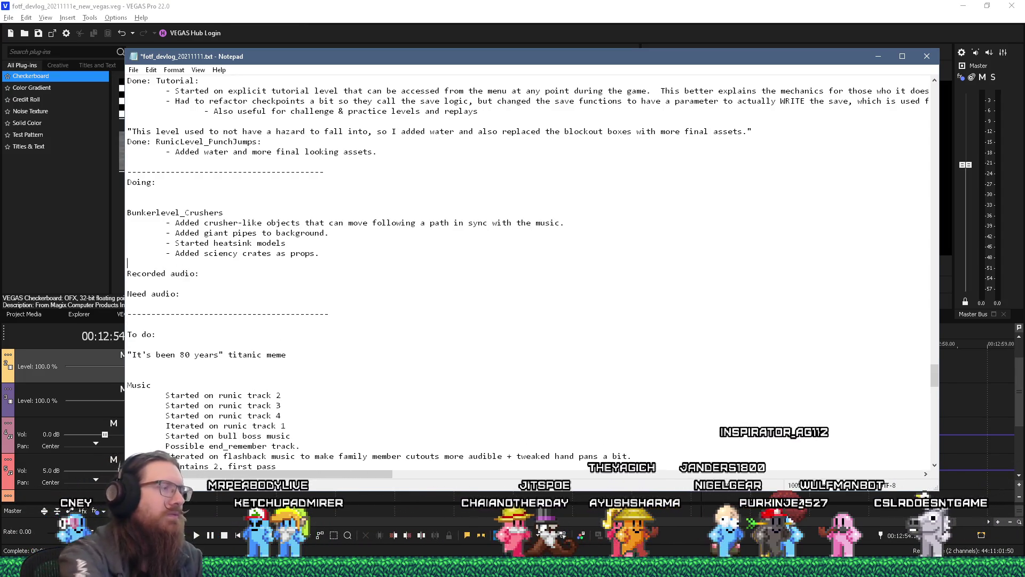
{"action": "left_click", "coordinate": [268, 206]}
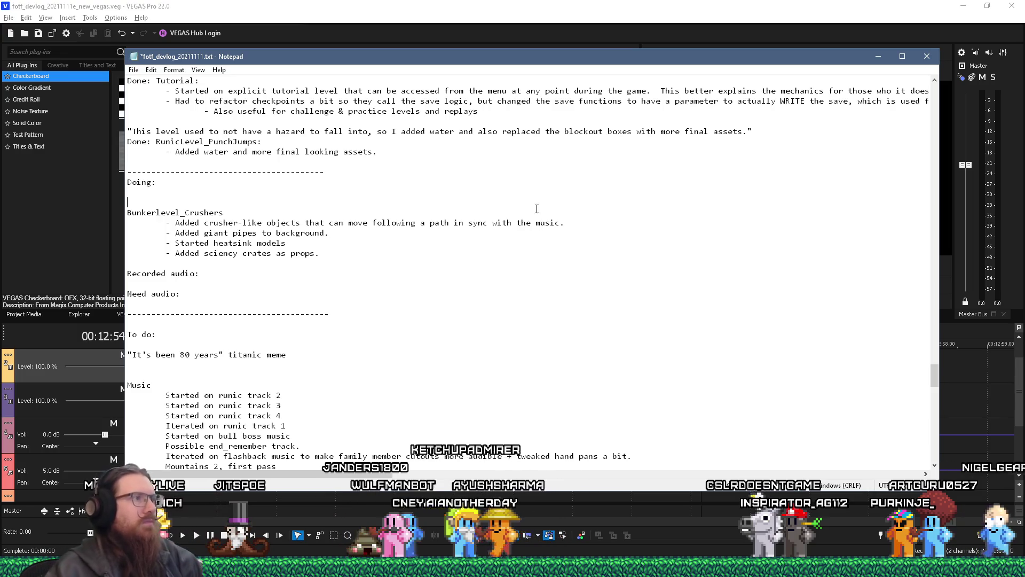
{"action": "double_click", "coordinate": [219, 212]}
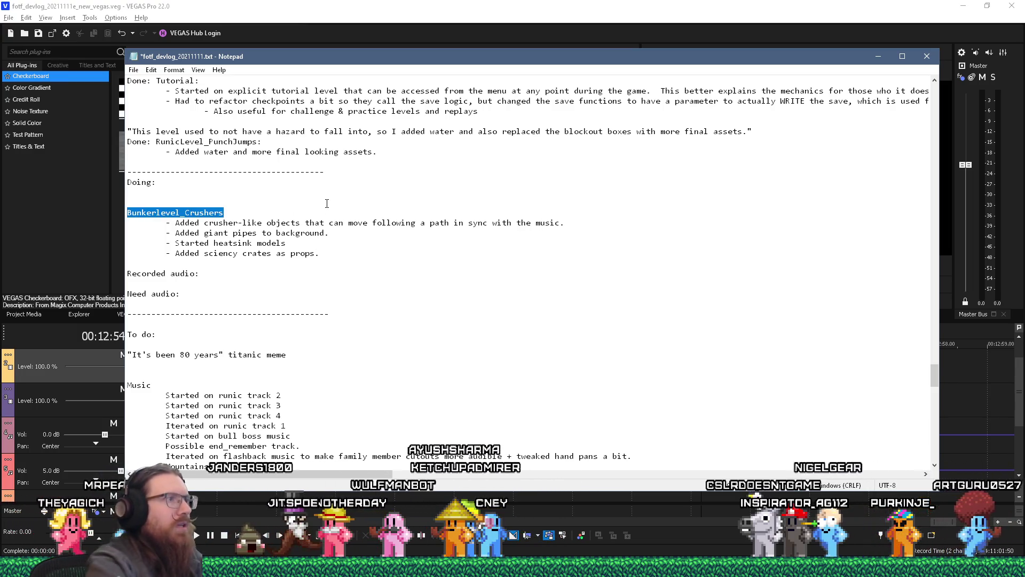
Step: Open Find and dismiss it, then scroll to review the Doing section
{"action": "key", "text": "ctrl+f"}
{"action": "key", "text": "Escape"}
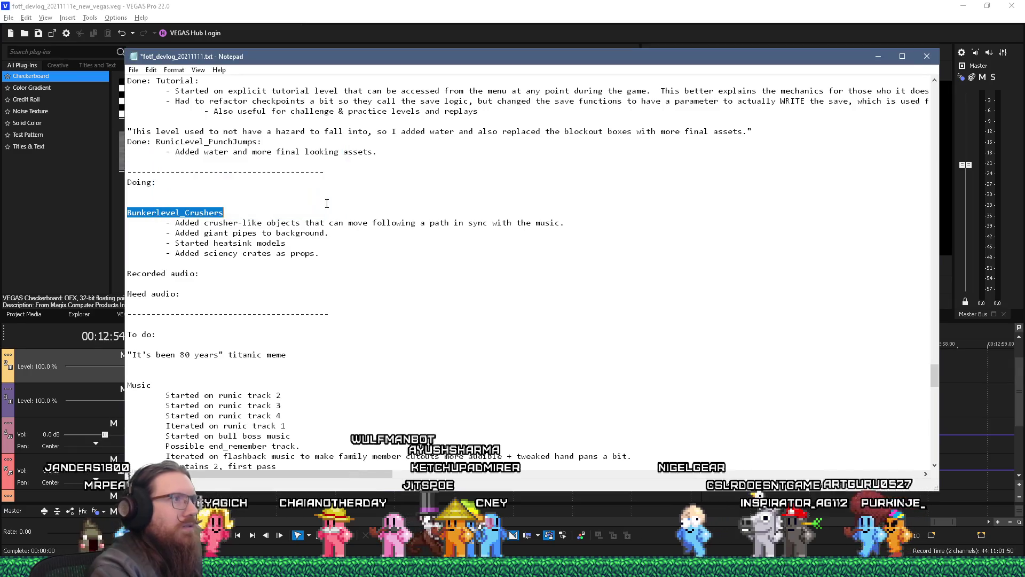
{"action": "scroll", "coordinate": [532, 266], "scroll_direction": "up", "scroll_amount": 20}
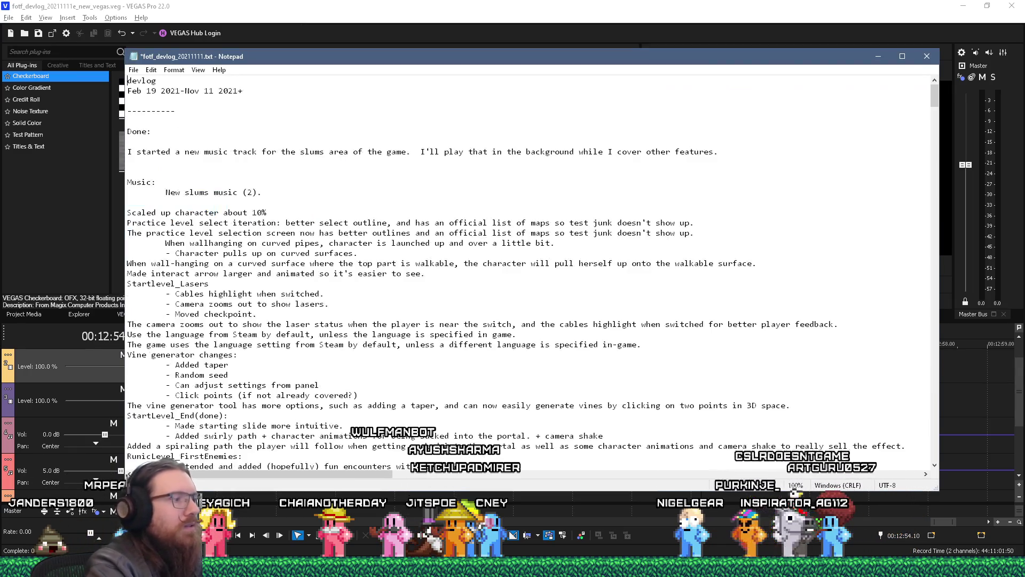
{"action": "scroll", "coordinate": [531, 267], "scroll_direction": "down", "scroll_amount": 20}
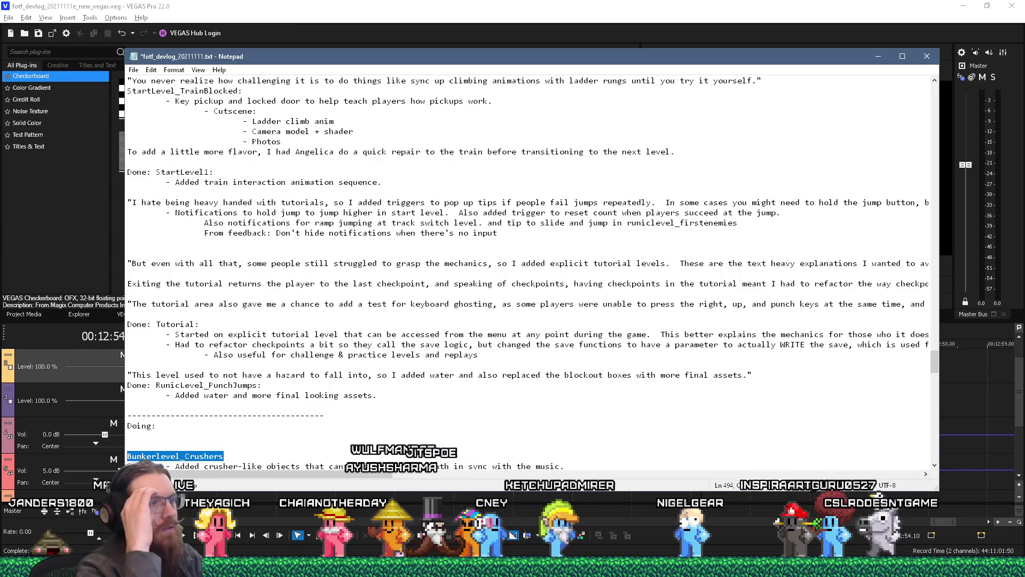
{"action": "scroll", "coordinate": [247, 393], "scroll_direction": "down", "scroll_amount": 3}
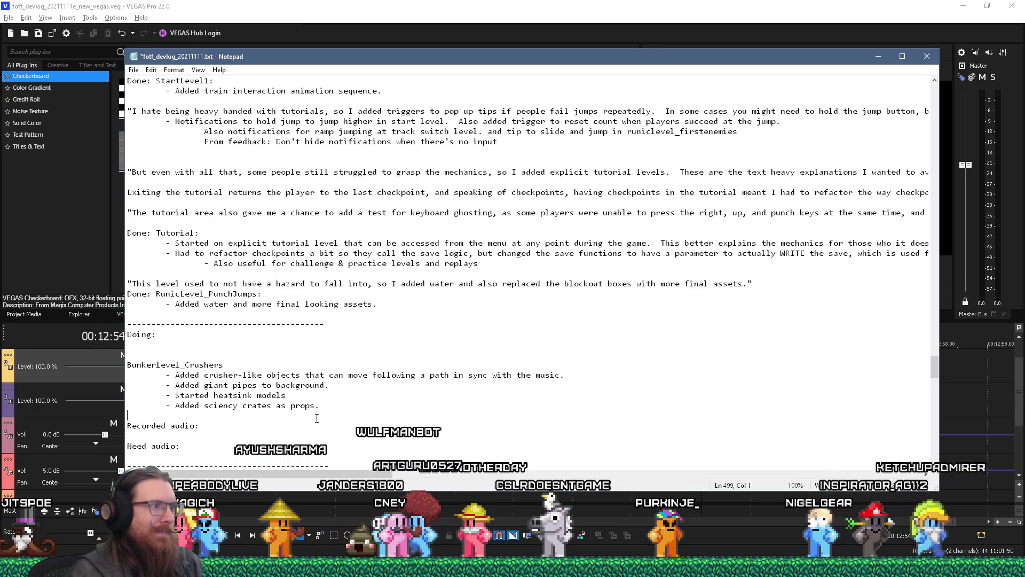
Step: Save fotf_devlog_20211111.txt via File > Save and switch away from Notepad
{"action": "left_click", "coordinate": [316, 418]}
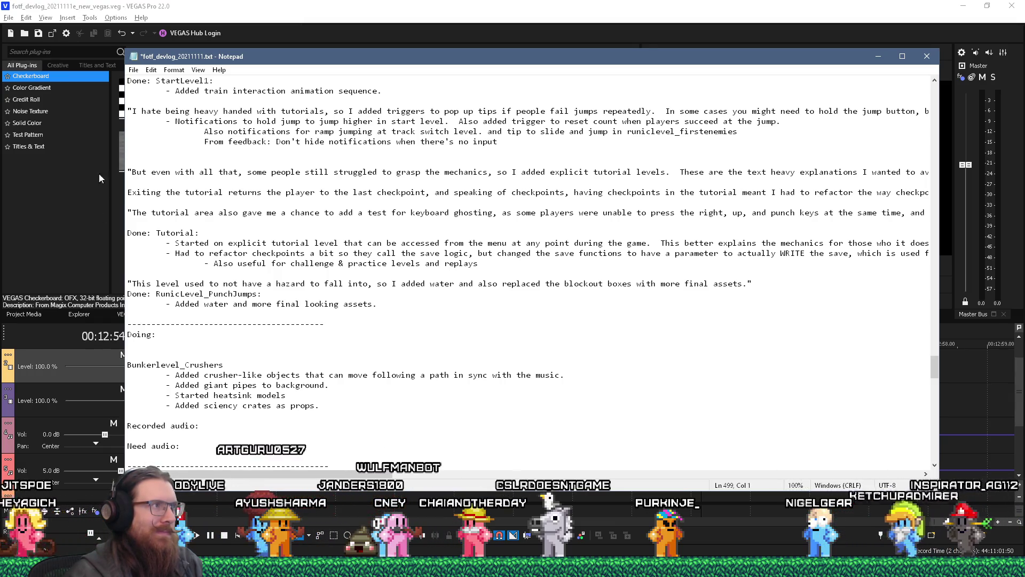
{"action": "left_click", "coordinate": [133, 69]}
{"action": "left_click", "coordinate": [154, 117]}
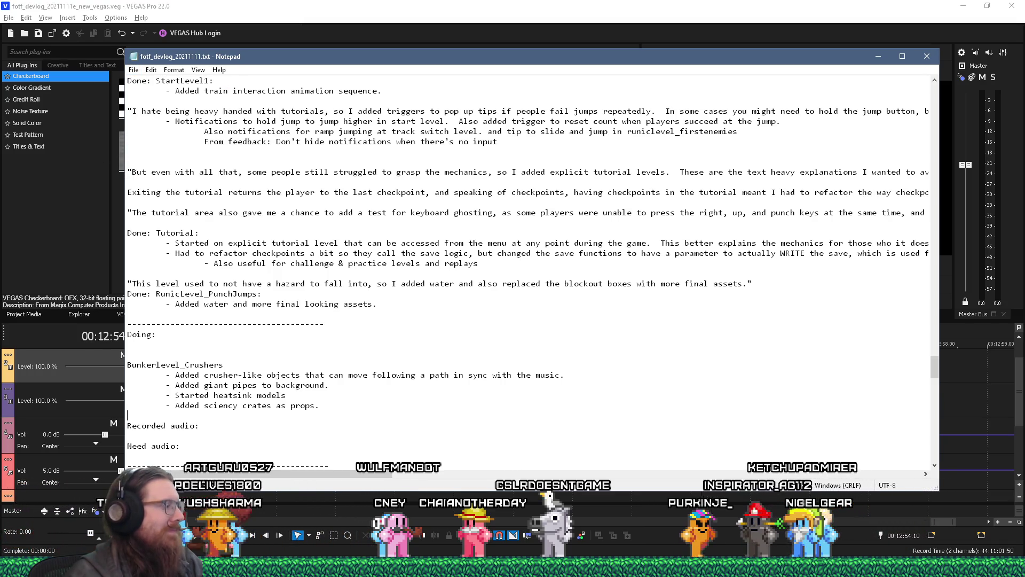
{"action": "key", "text": "alt+Tab"}
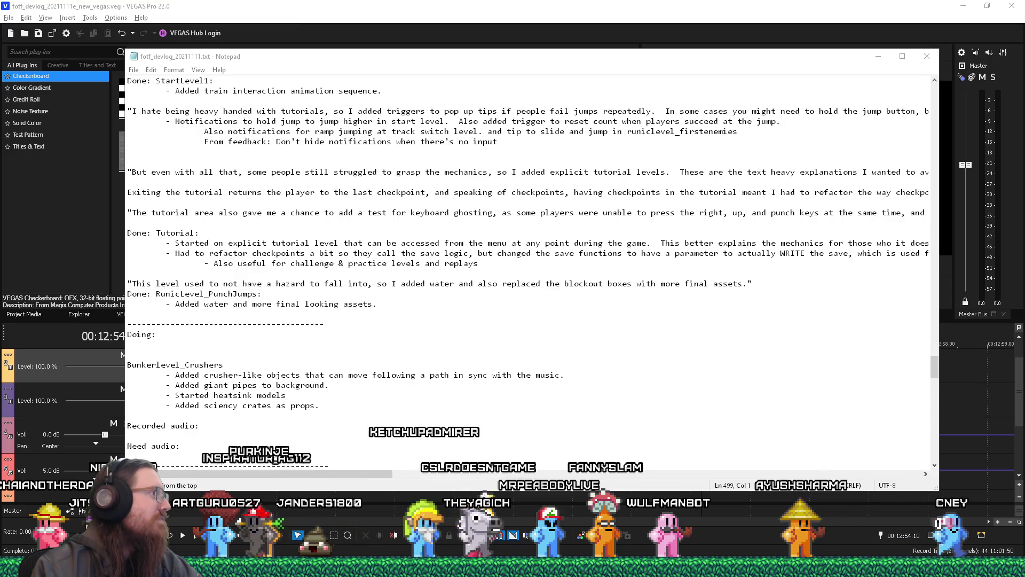
{"action": "key", "text": "alt+Tab"}
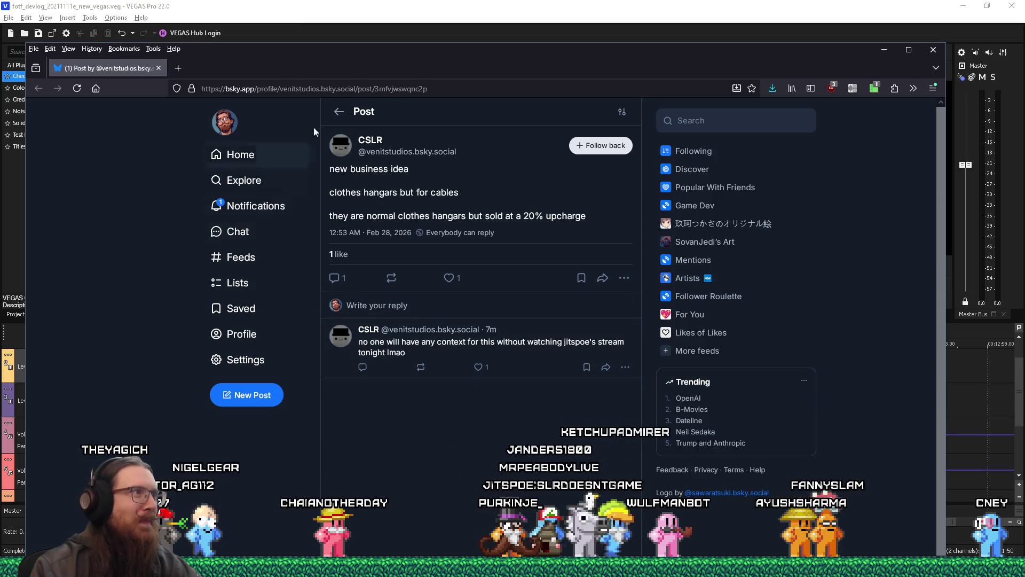
Step: Like the 'new business idea' Bluesky post, then close Firefox
{"action": "left_click_drag", "start_coordinate": [447, 67], "coordinate": [491, 71]}
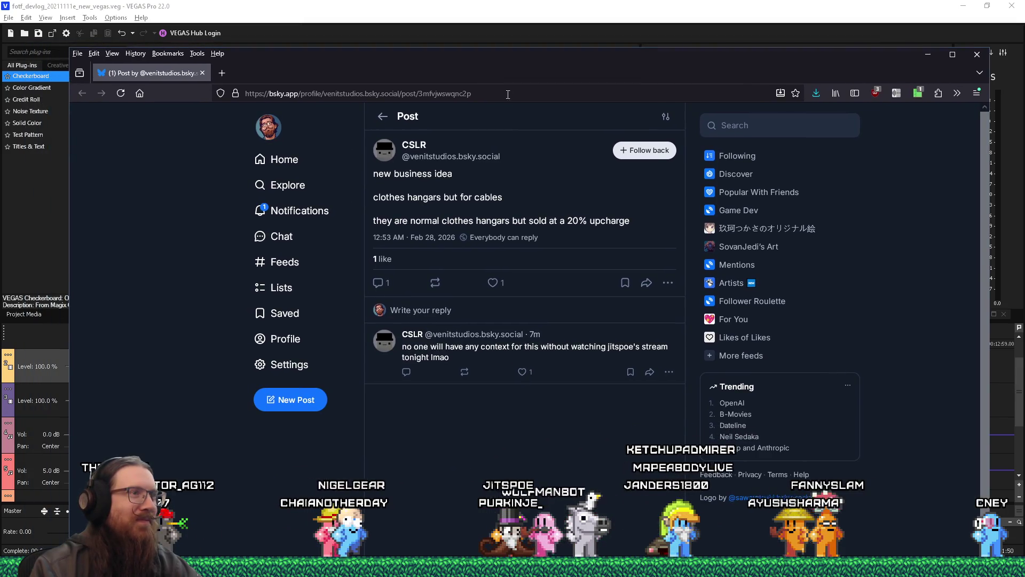
{"action": "left_click", "coordinate": [492, 283]}
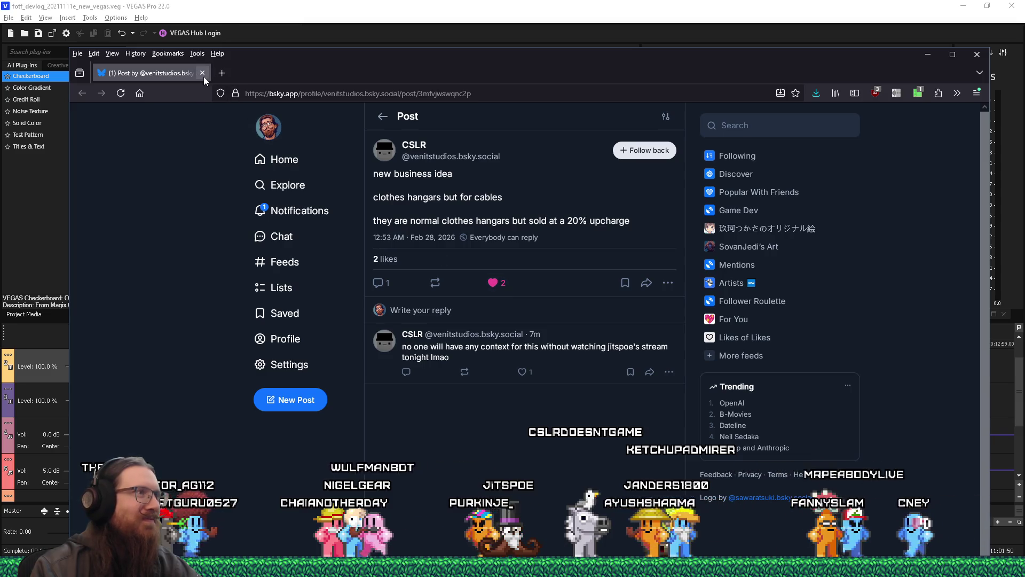
{"action": "left_click", "coordinate": [203, 76]}
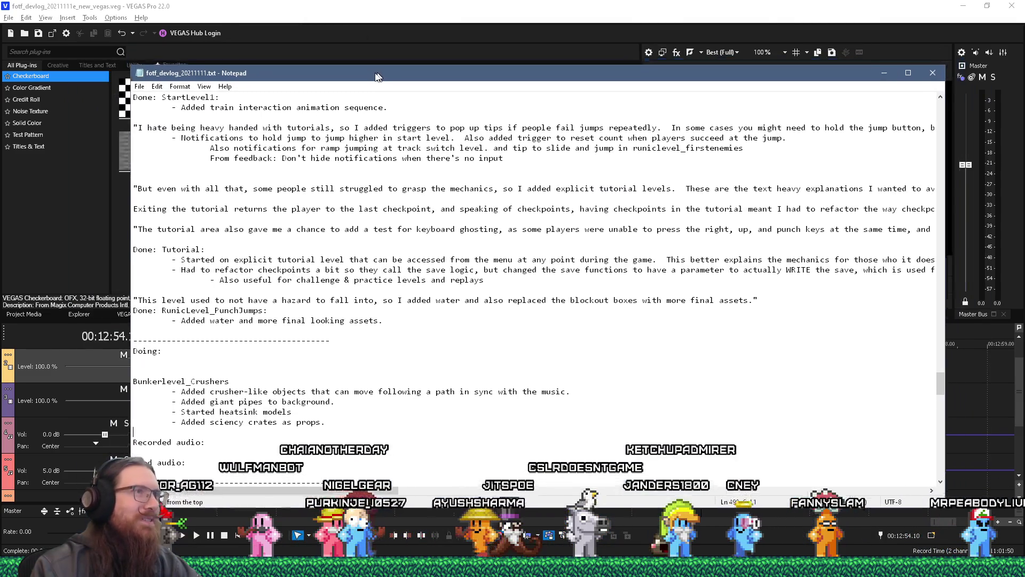
Step: Glance at the VEGAS Pro project, then return to the fotf_devlog_20211111.txt notes in Notepad
{"action": "key", "text": "alt+Tab"}
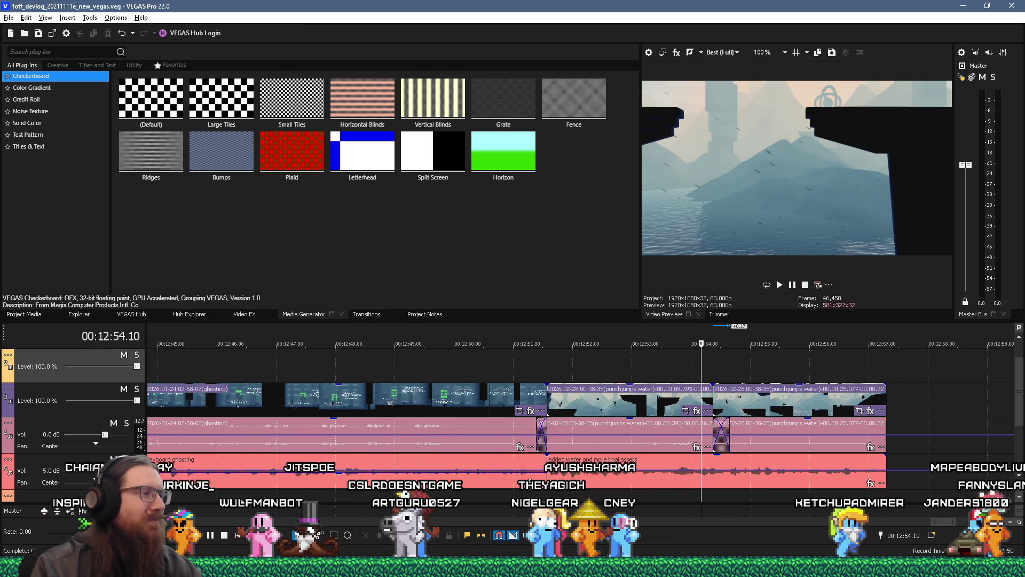
{"action": "mouse_move", "coordinate": [512, 569]}
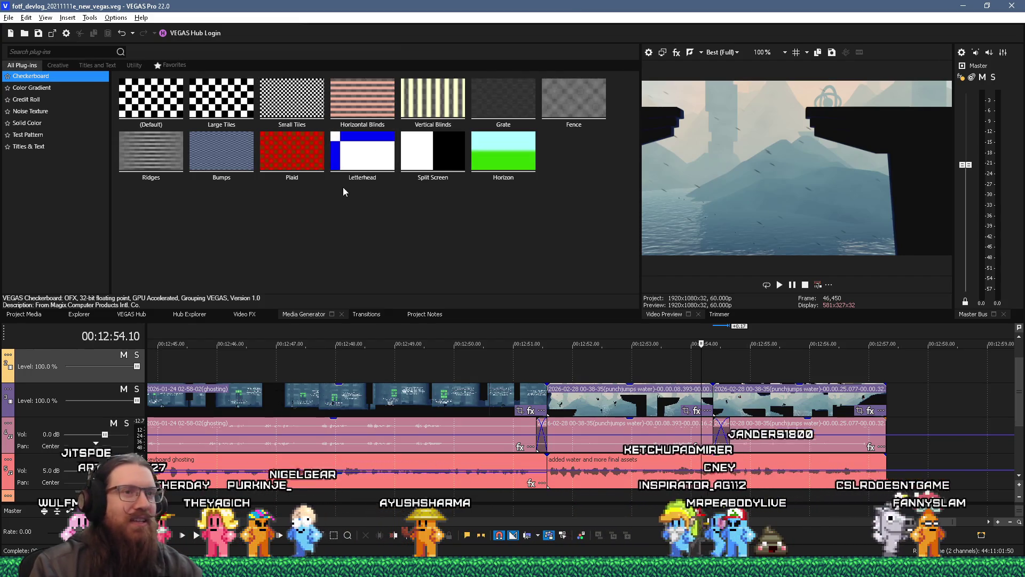
{"action": "key", "text": "alt+Tab"}
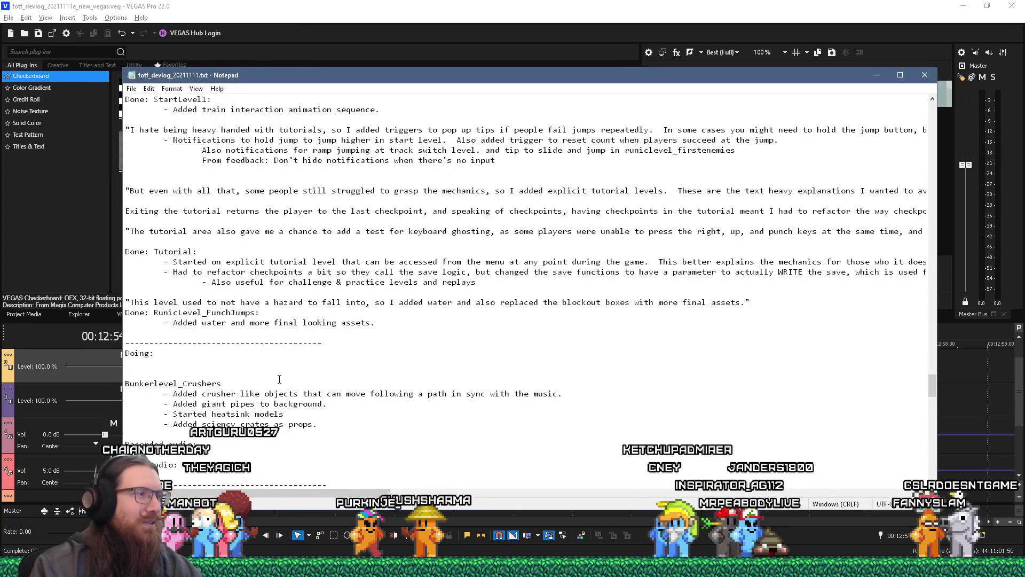
Step: Put the cursor on the blank line under Doing:, just above the Bunkerlevel_Crushers notes
{"action": "scroll", "coordinate": [280, 379], "scroll_direction": "down", "scroll_amount": 4}
{"action": "scroll", "coordinate": [278, 373], "scroll_direction": "up", "scroll_amount": 2}
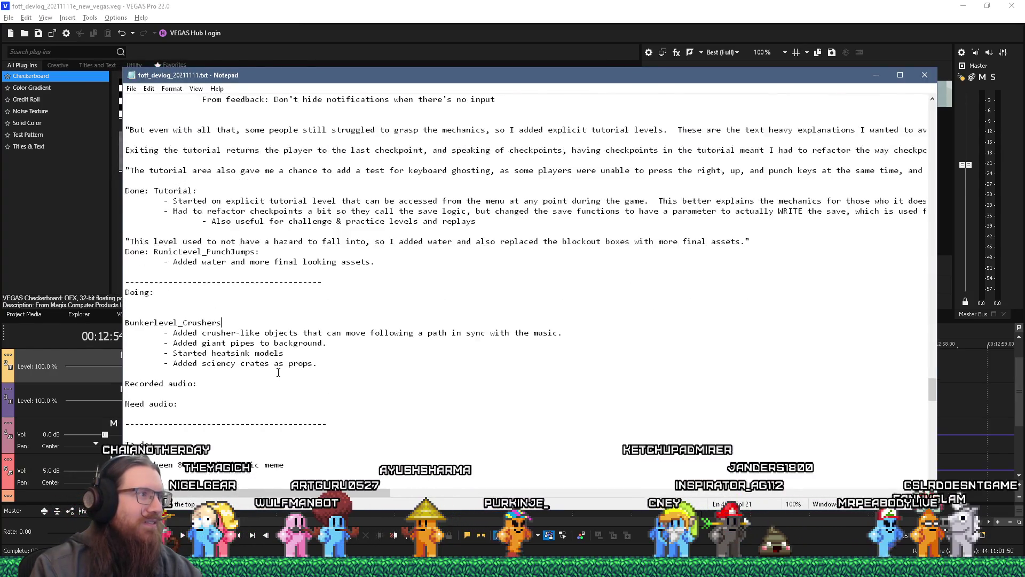
{"action": "scroll", "coordinate": [278, 372], "scroll_direction": "up", "scroll_amount": 1}
{"action": "left_click", "coordinate": [284, 338]}
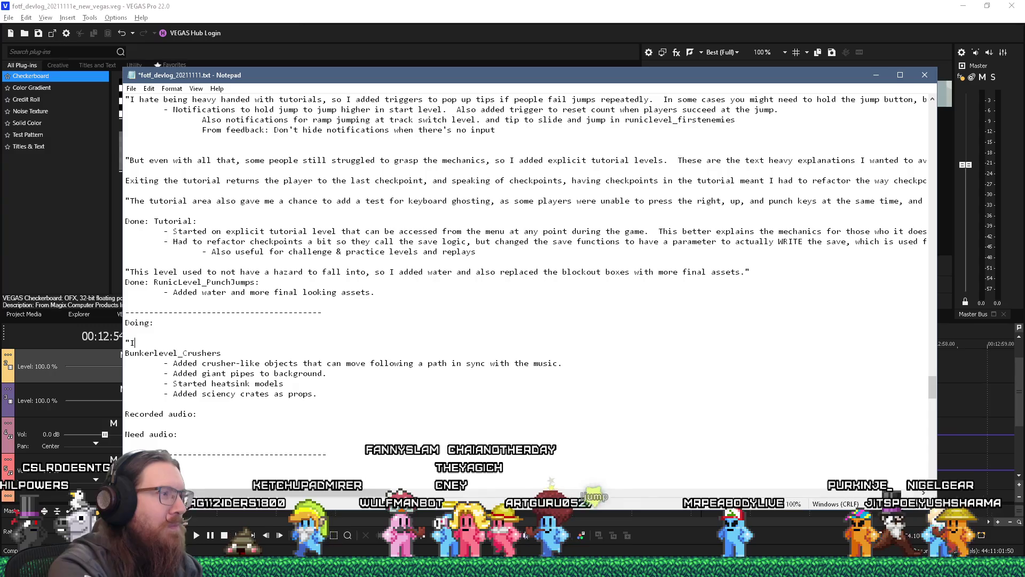
Step: Remove the stray 'I' and continue the narration with 'special crushers that could sync'
{"action": "key", "text": "BackSpace"}
{"action": "type", "text": "No art for these yet, but I built"}
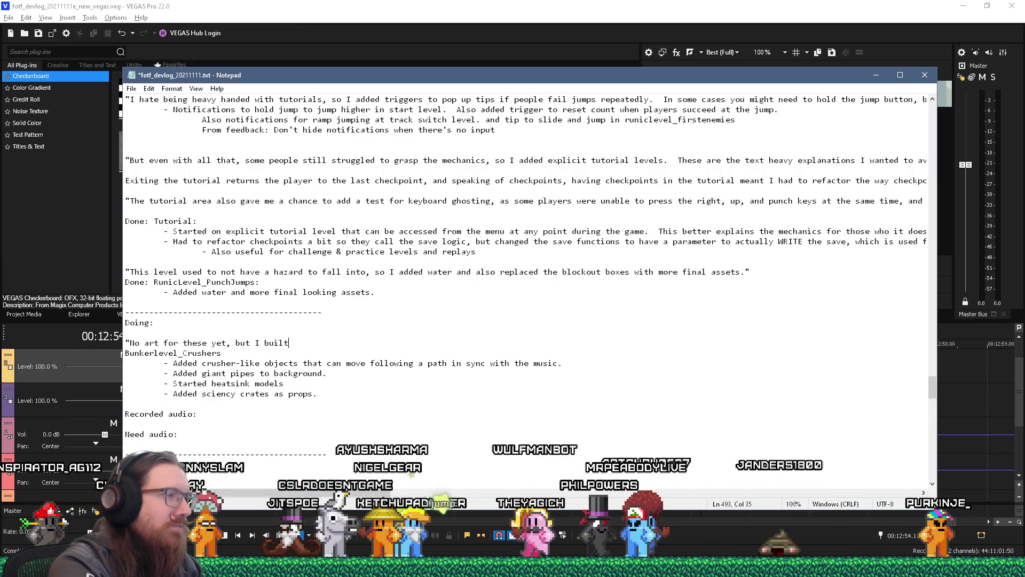
{"action": "type", "text": "special crushers that could "}
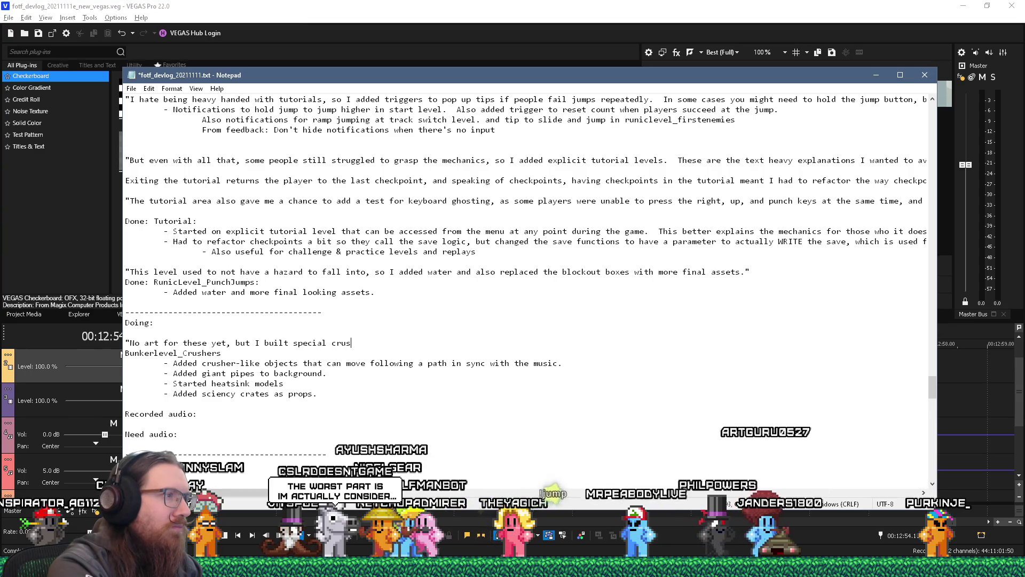
{"action": "type", "text": "sync to the music"}
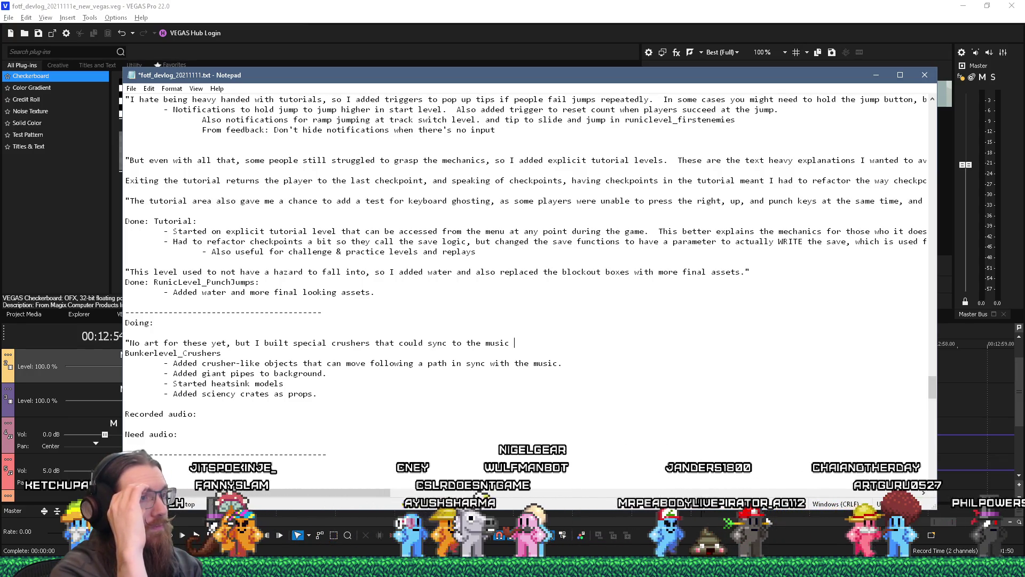
Step: Extend the crushers line to end 'provide the percussion as you traverse through the bunker levels', fixing typos
{"action": "type", "text": "and "}
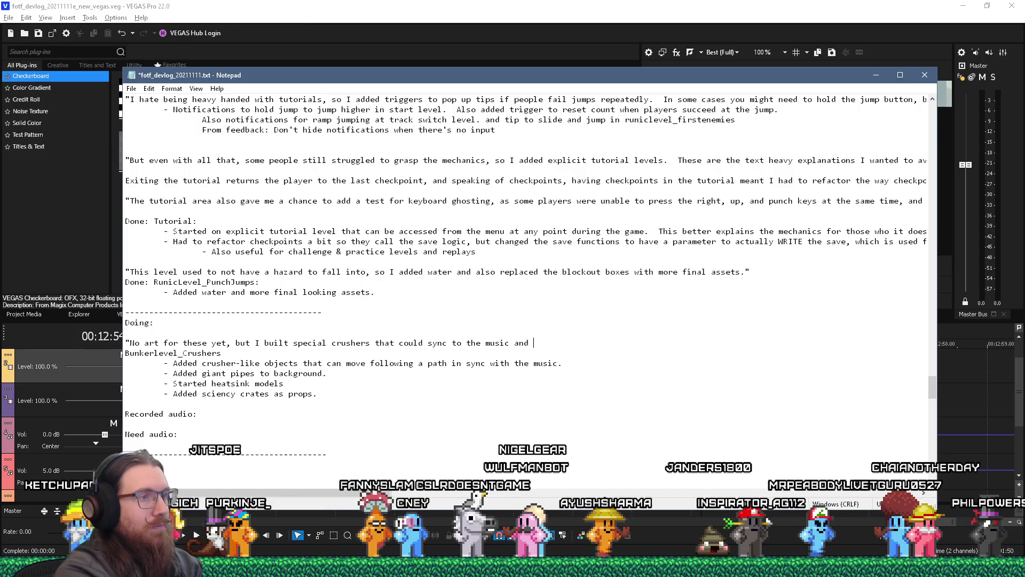
{"action": "type", "text": "basically provic"}
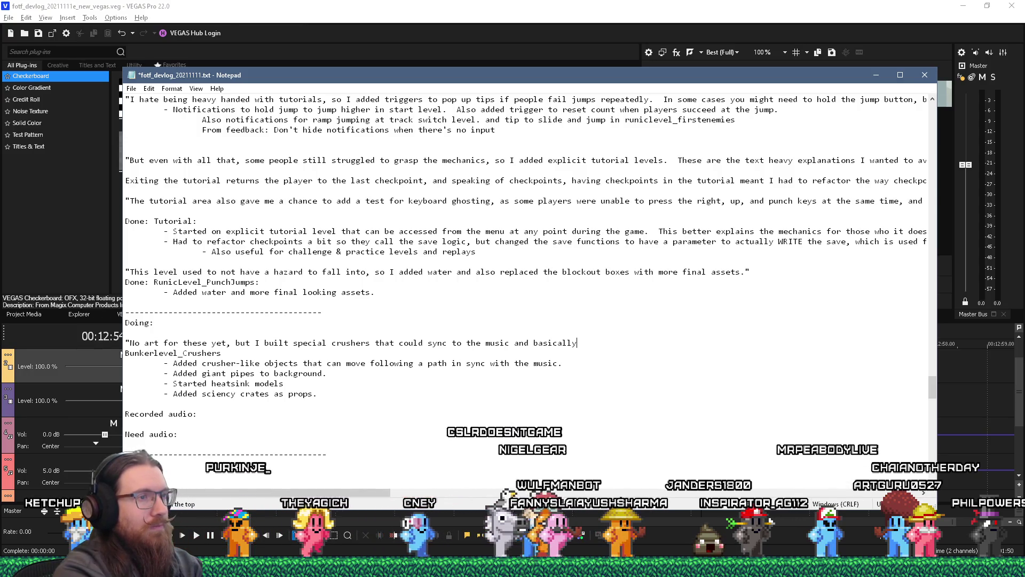
{"action": "key", "text": "BackSpace"}
{"action": "key", "text": "BackSpace"}
{"action": "type", "text": "de the percussion as you"}
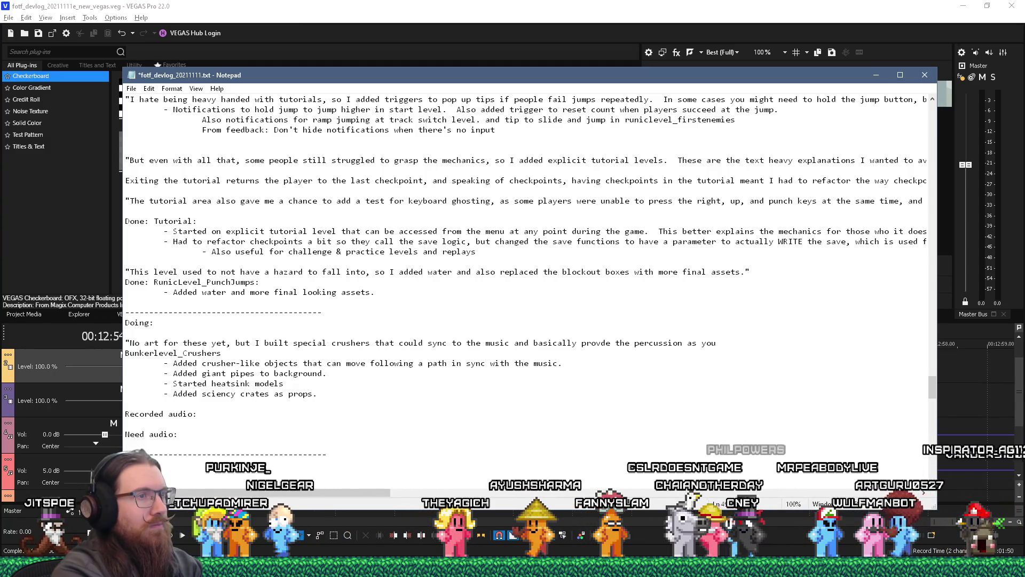
{"action": "left_click", "coordinate": [643, 342]}
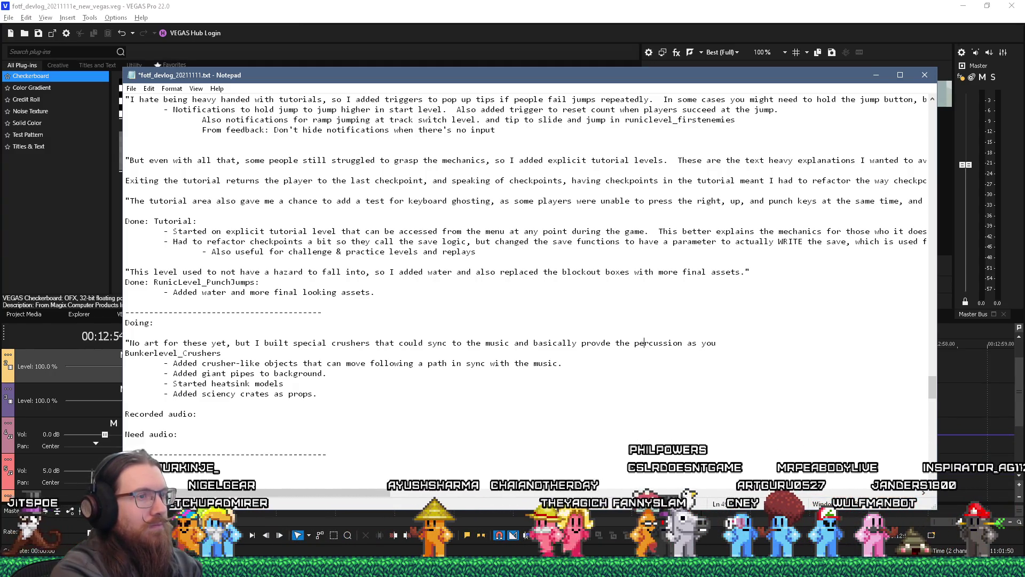
{"action": "type", "text": "itraverse through the level"}
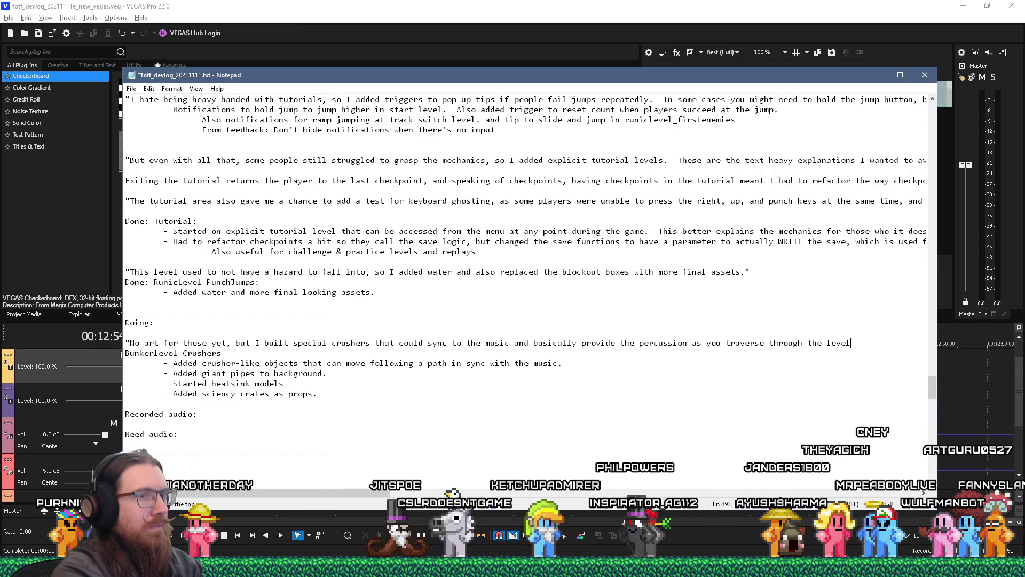
{"action": "key", "text": "BackSpace"}
{"action": "key", "text": "BackSpace"}
{"action": "key", "text": "BackSpace"}
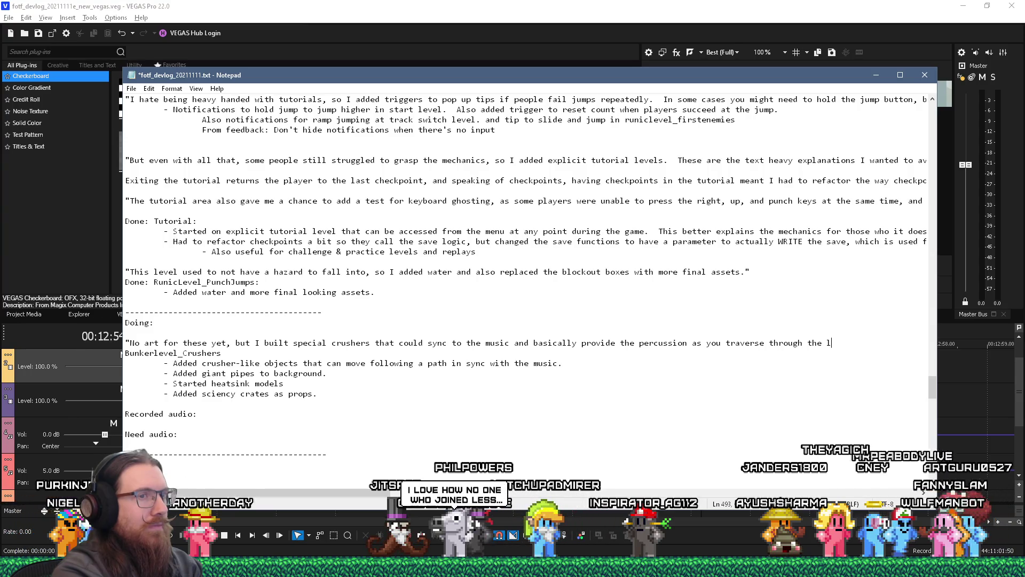
{"action": "type", "text": "bunker levels"}
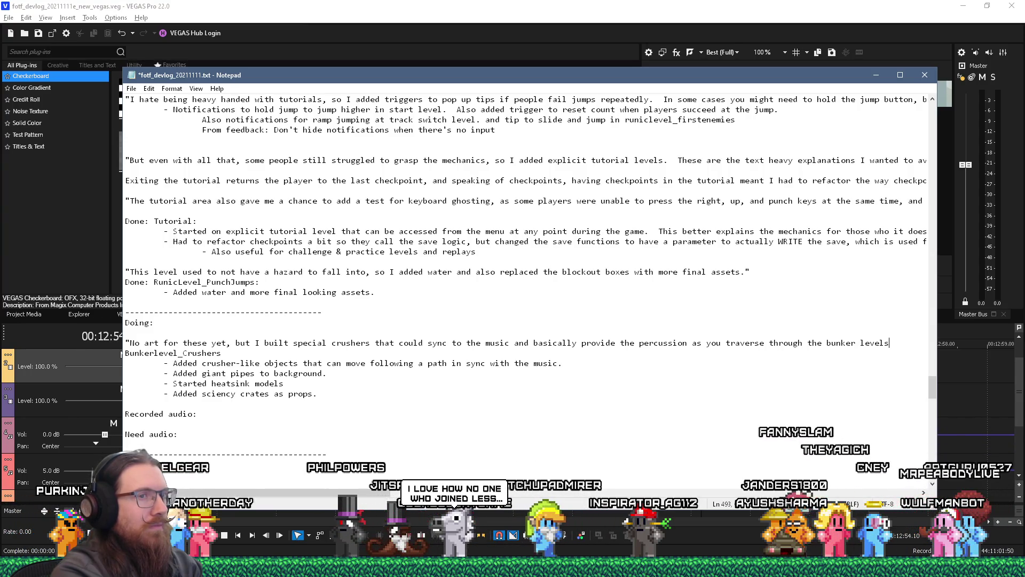
{"action": "type", "text": "."}
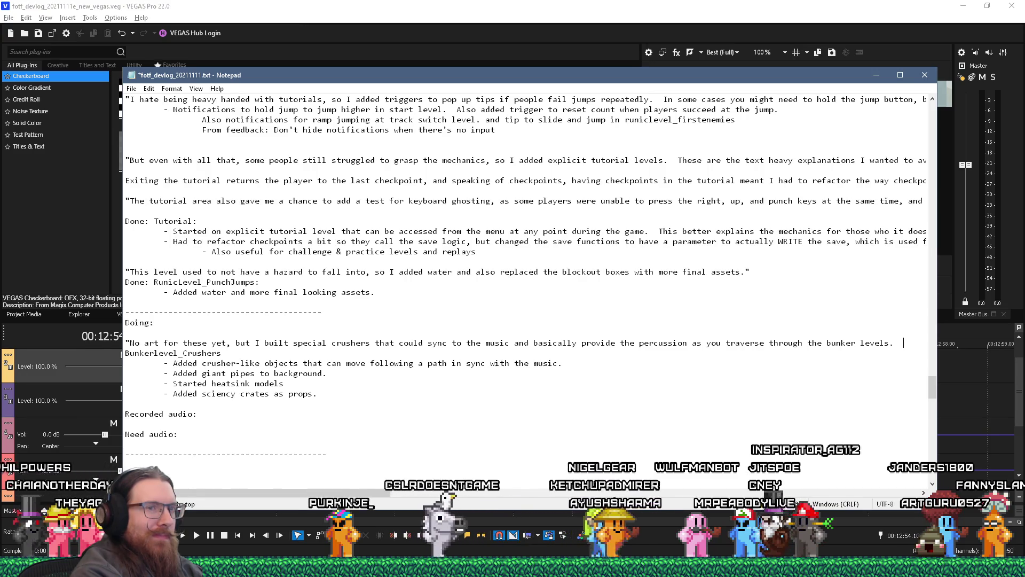
{"action": "key", "text": "BackSpace"}
{"action": "key", "text": "BackSpace"}
{"action": "key", "text": "BackSpace"}
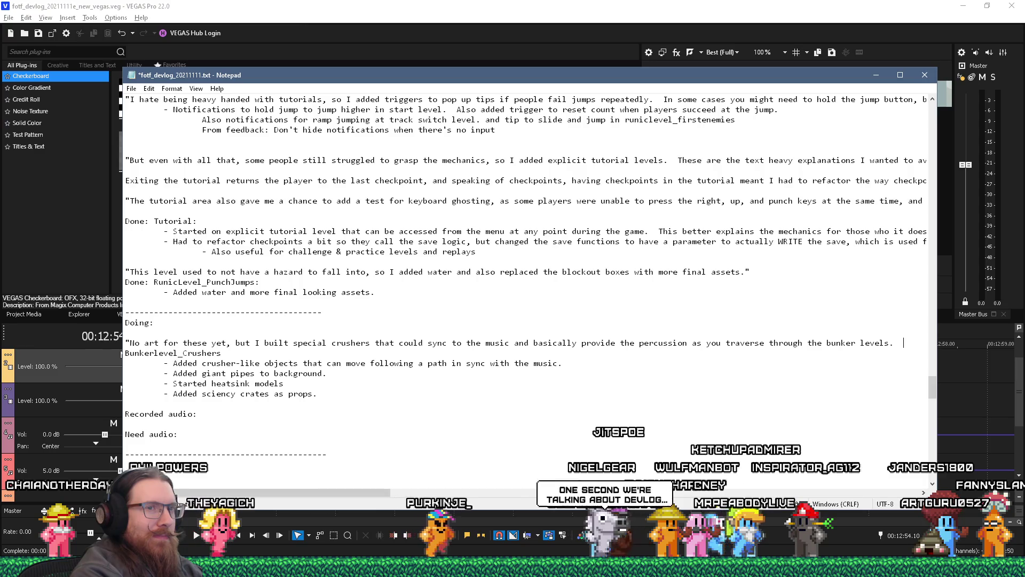
Step: Add a period after 'bunker levels' and start the next sentence with 'Also'
{"action": "type", "text": "."}
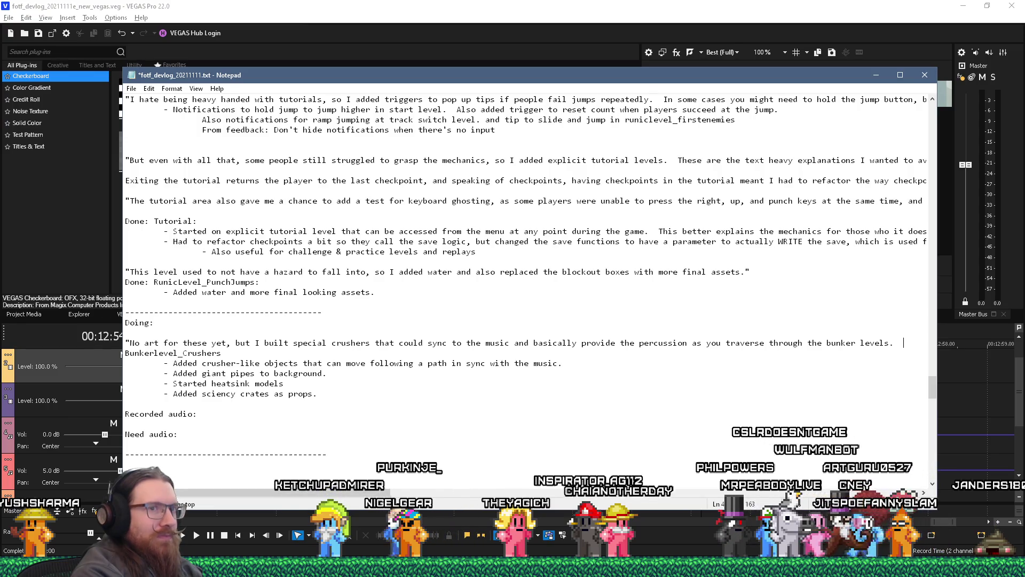
{"action": "type", "text": "Also"}
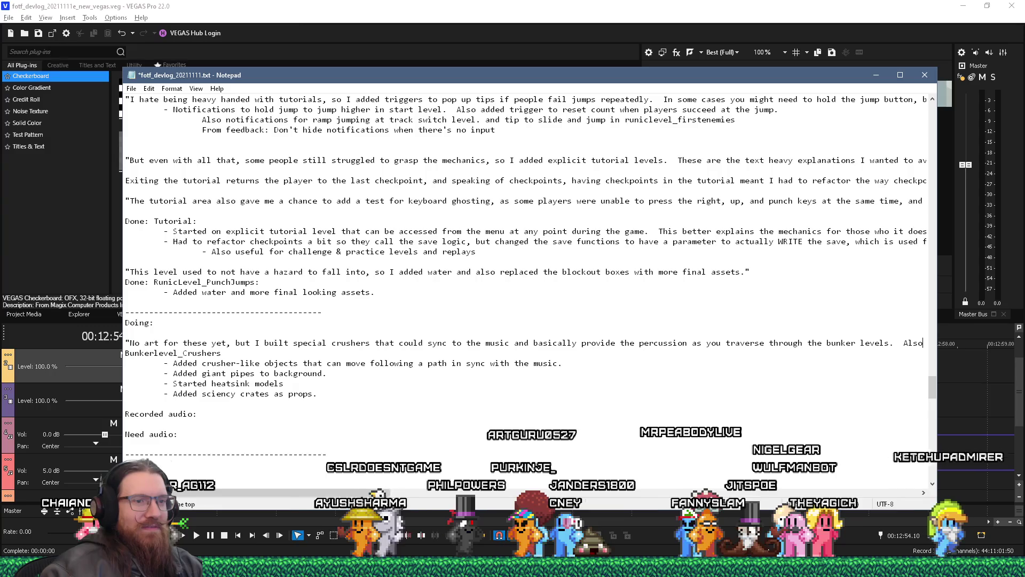
Step: Return to the crushers note line in Notepad and add a comma after 'Also'
{"action": "key", "text": "alt+Tab"}
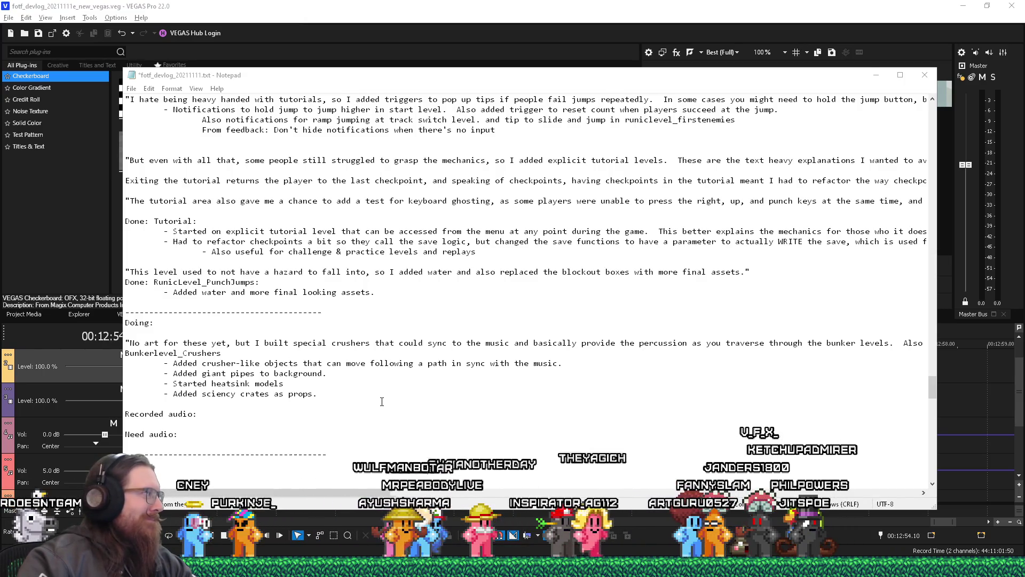
{"action": "left_click", "coordinate": [340, 381]}
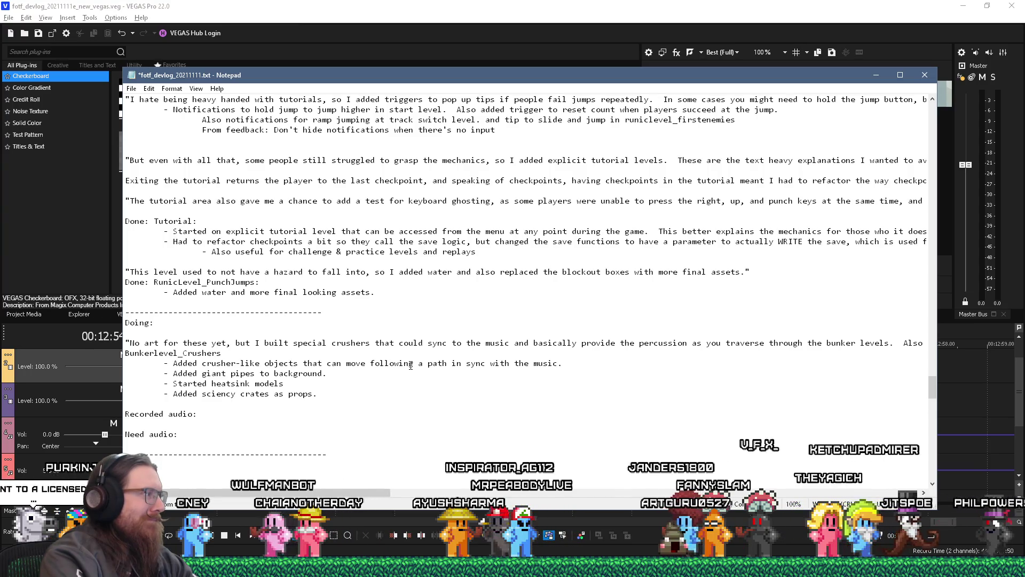
{"action": "key", "text": "Up"}
{"action": "key", "text": "Up"}
{"action": "key", "text": "Up"}
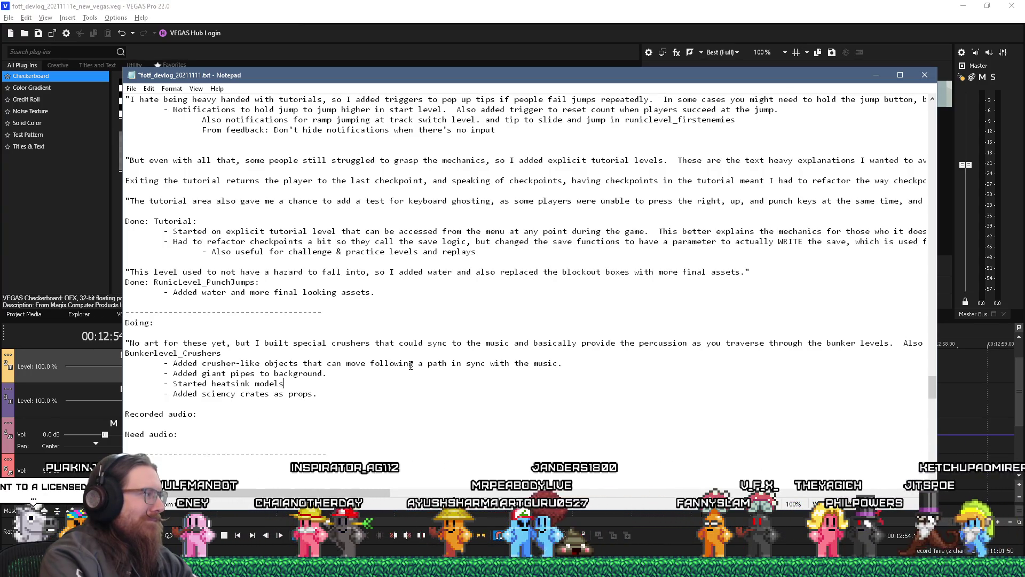
{"action": "key", "text": "Up"}
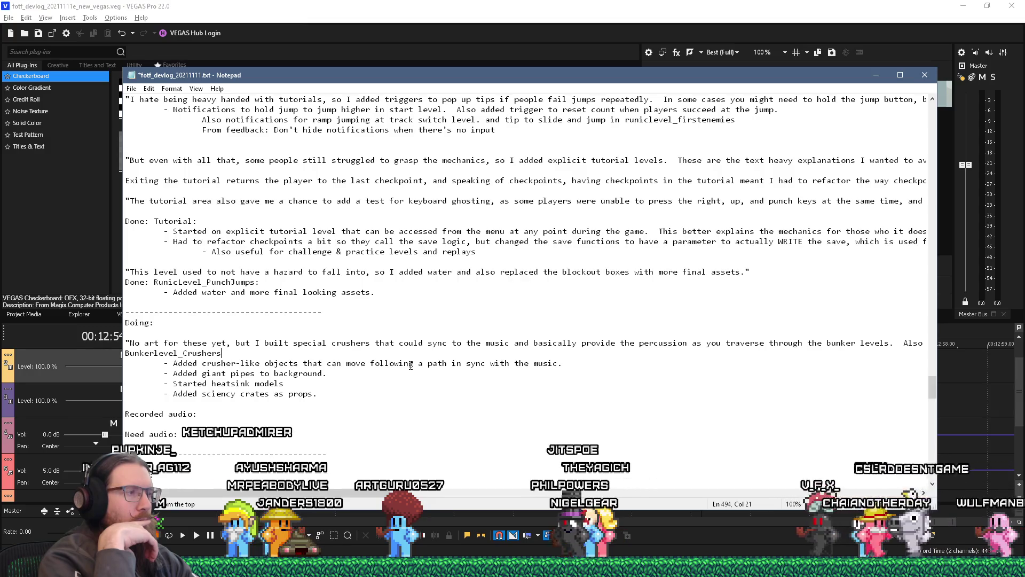
{"action": "key", "text": "Up"}
{"action": "key", "text": "End"}
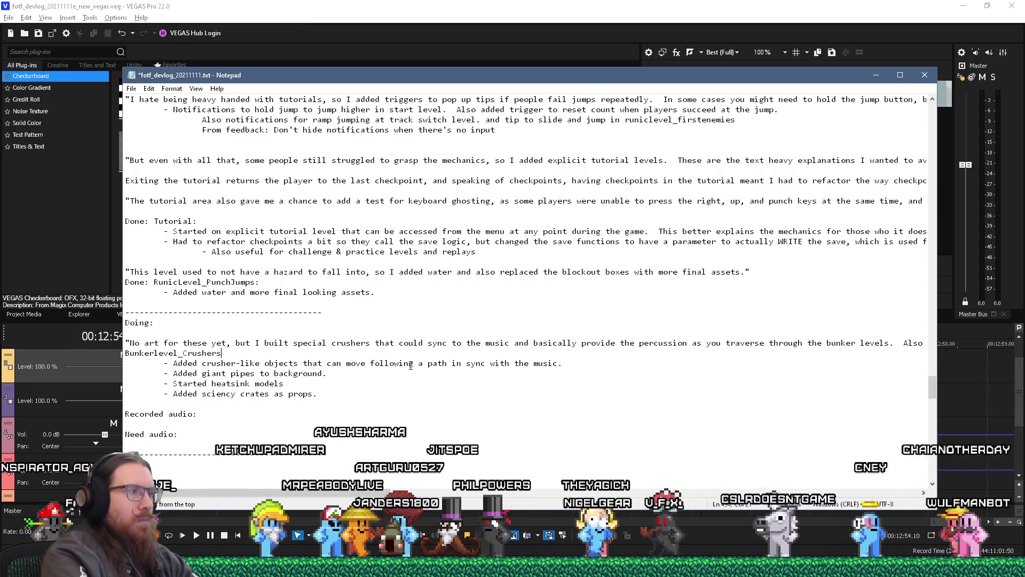
{"action": "type", "text": ","}
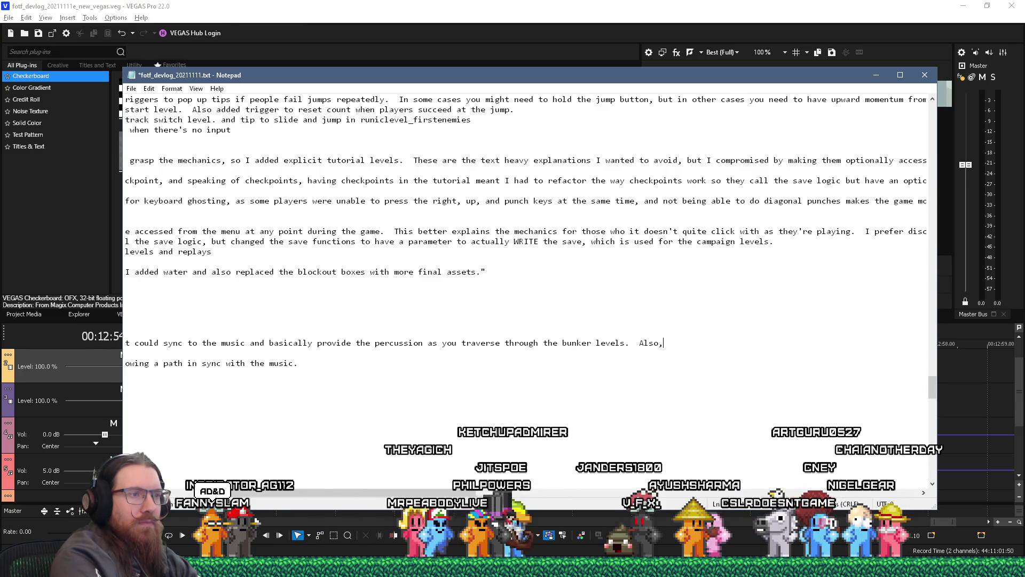
{"action": "left_click", "coordinate": [125, 343]}
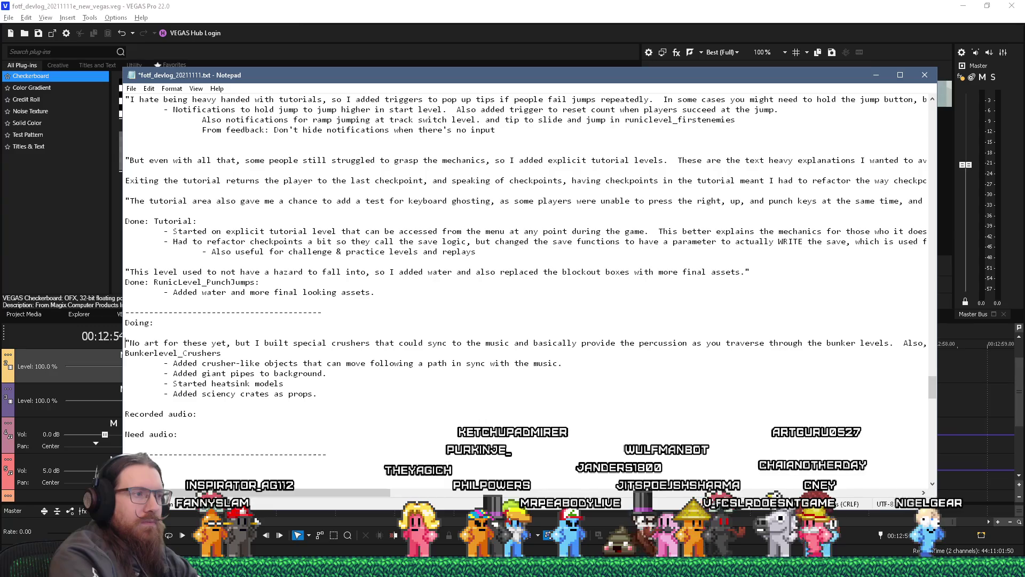
Step: Replace 'Also,' with 'I also created these giant pipe backgrounds…' and 'made some glowing red hot heat sinks for hazard'
{"action": "key", "text": "End"}
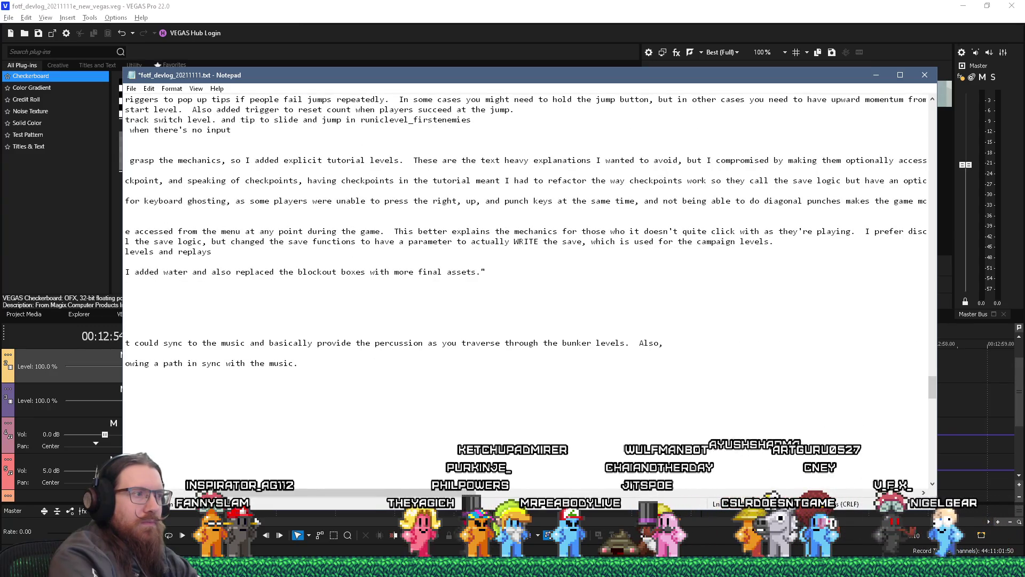
{"action": "key", "text": "shift+Left"}
{"action": "key", "text": "shift+Left"}
{"action": "key", "text": "shift+Left"}
{"action": "type", "text": "I also created"}
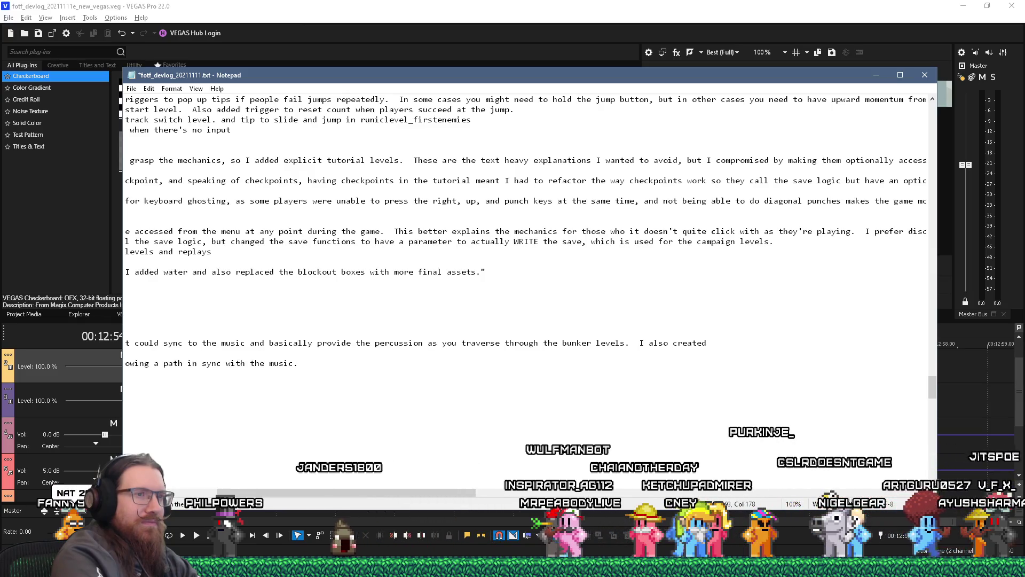
{"action": "type", "text": "these"}
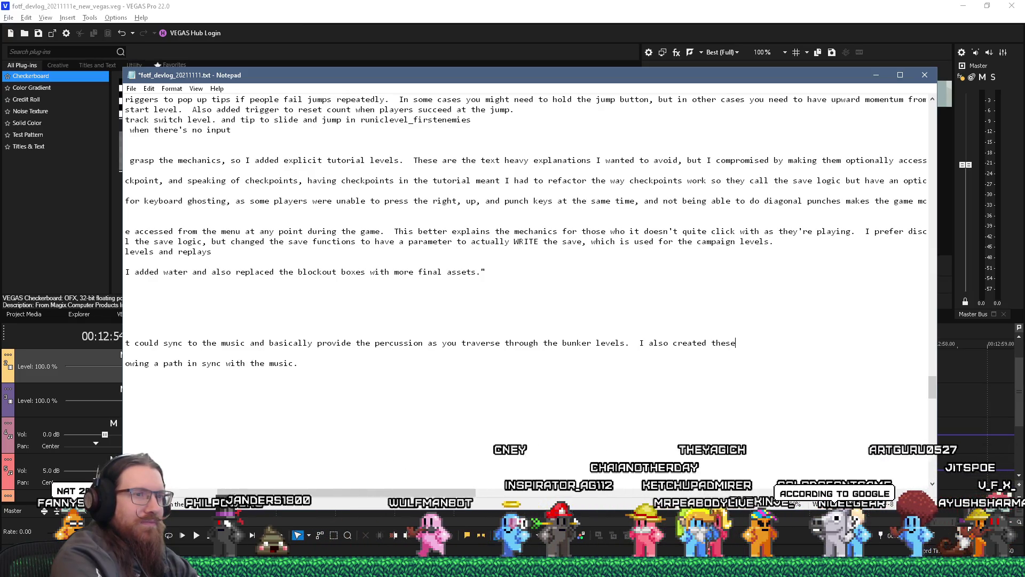
{"action": "type", "text": " giant pipe backgrounds"}
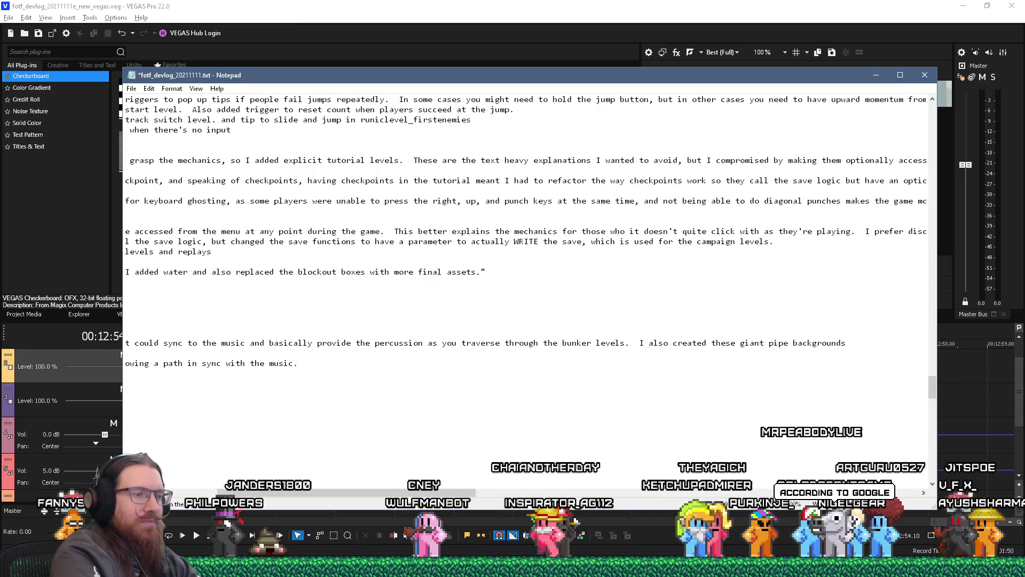
{"action": "key", "text": "Home"}
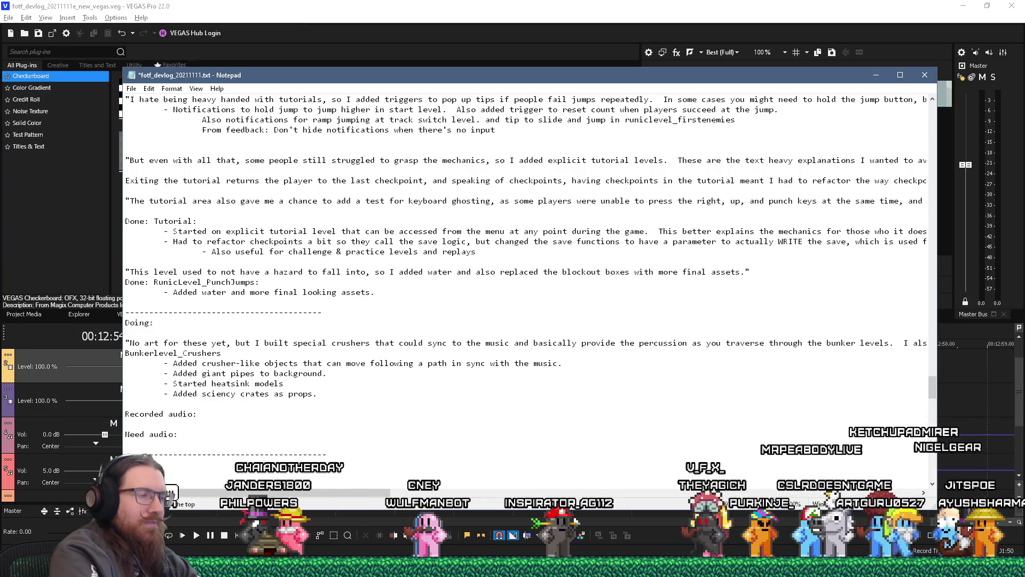
{"action": "key", "text": "End"}
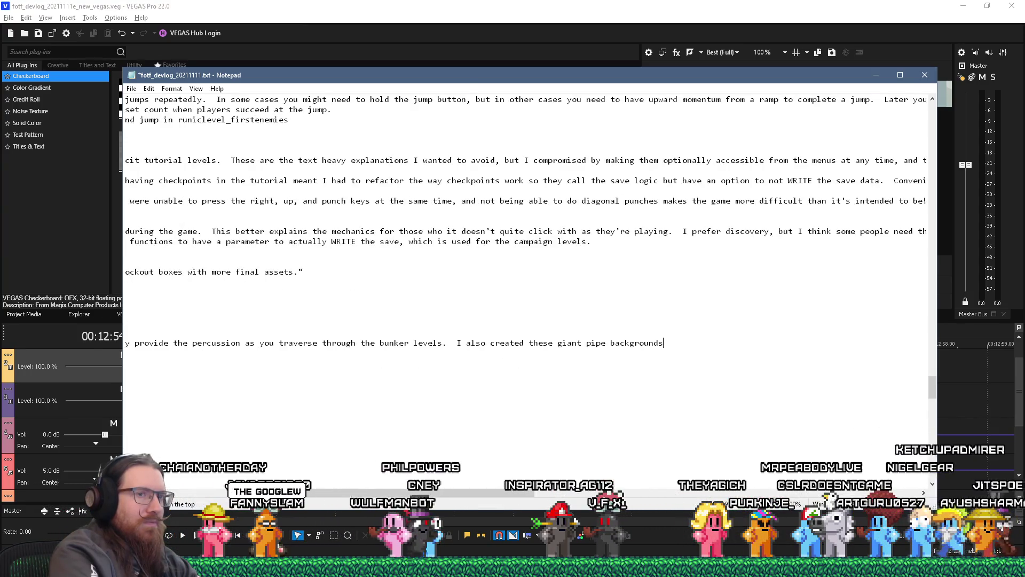
{"action": "type", "text": " and"}
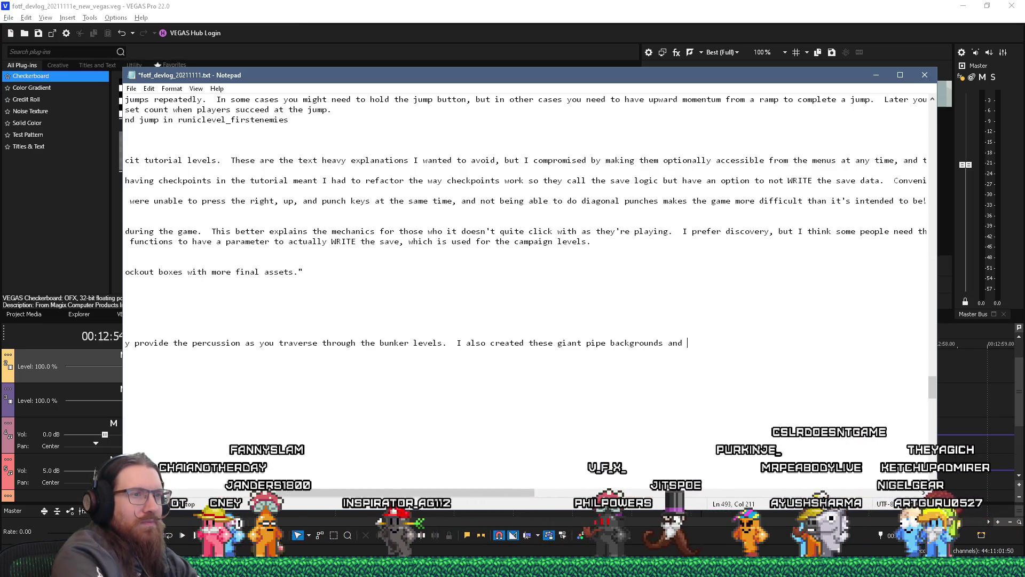
{"action": "type", "text": " made some "}
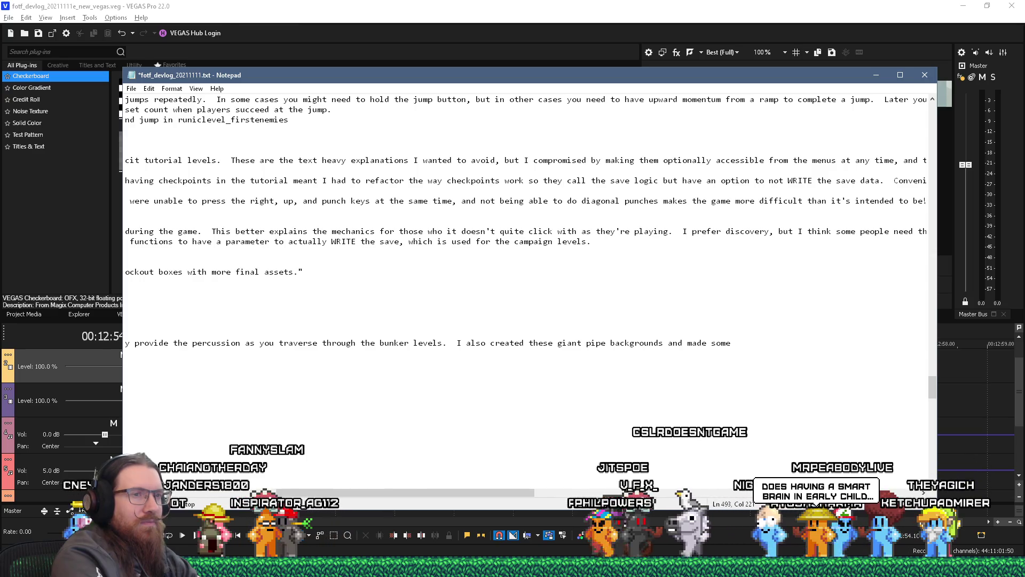
{"action": "type", "text": "g"}
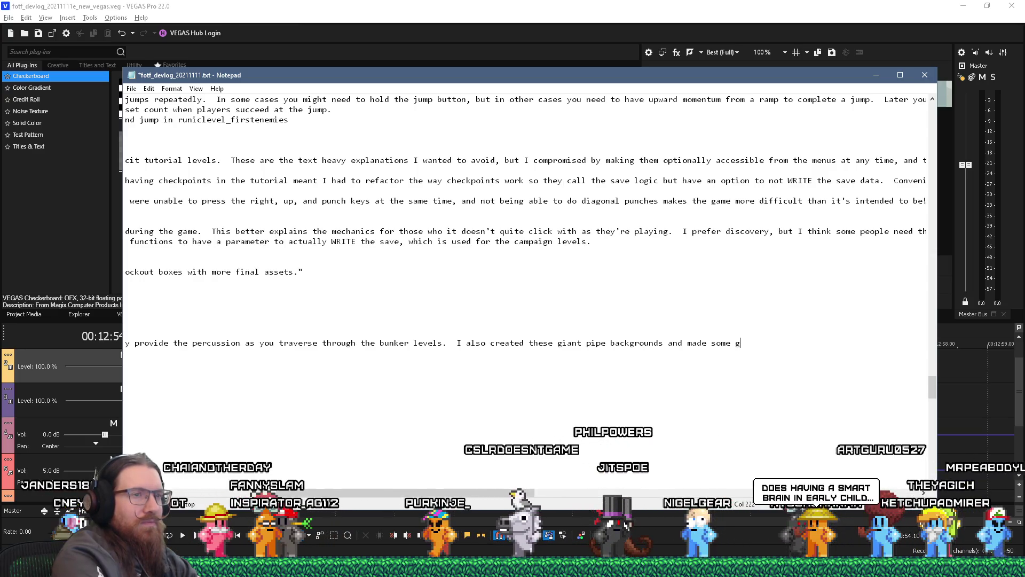
{"action": "type", "text": "lowing red hot heat sinks"}
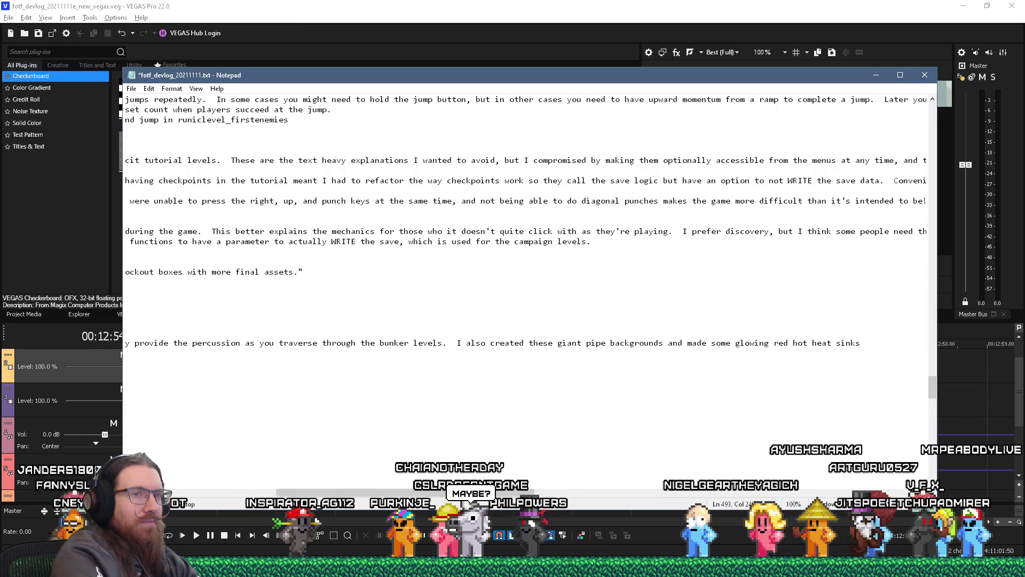
{"action": "type", "text": " for haz"}
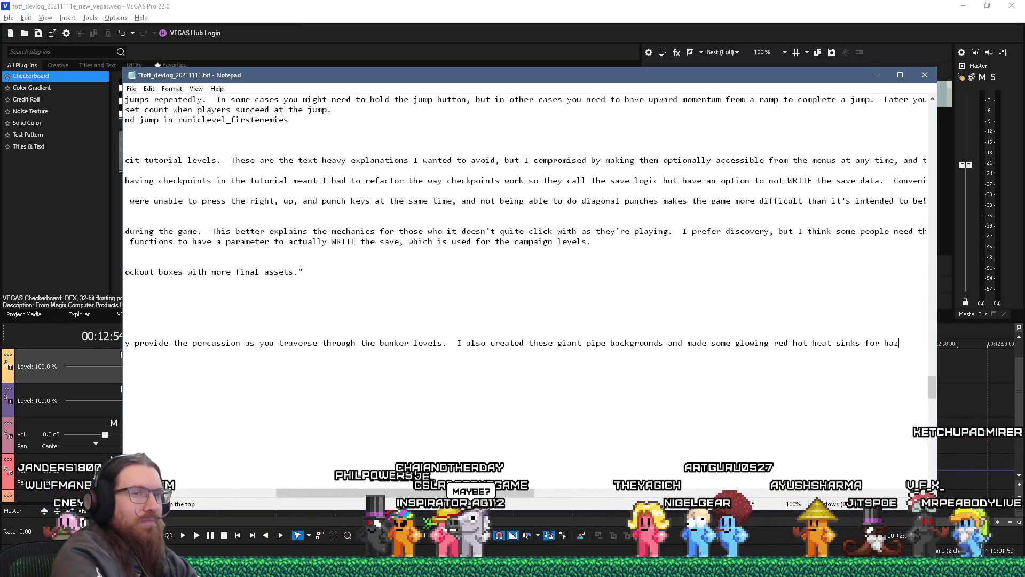
{"action": "type", "text": "ards."}
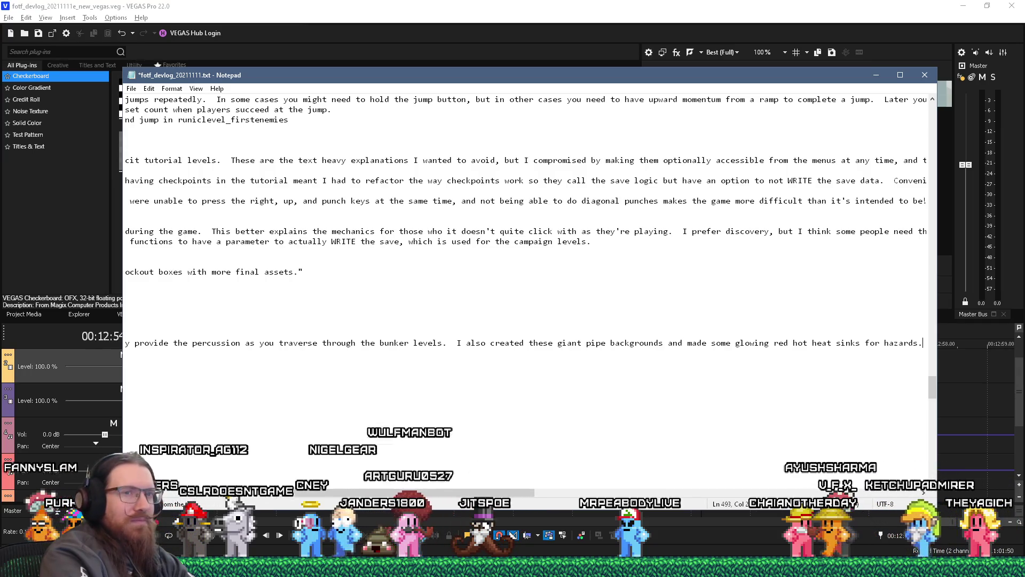
{"action": "key", "text": "Home"}
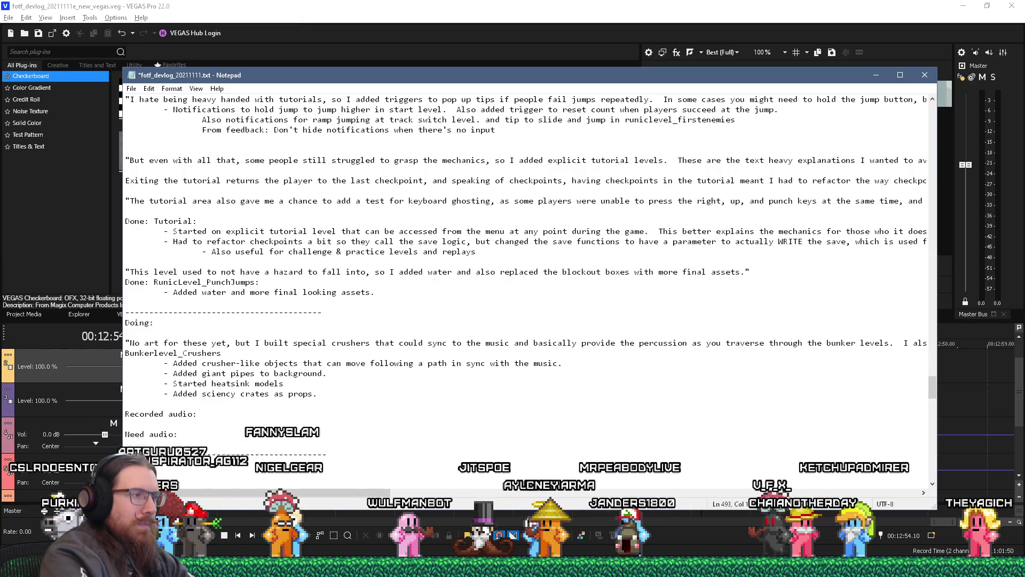
{"action": "key", "text": "End"}
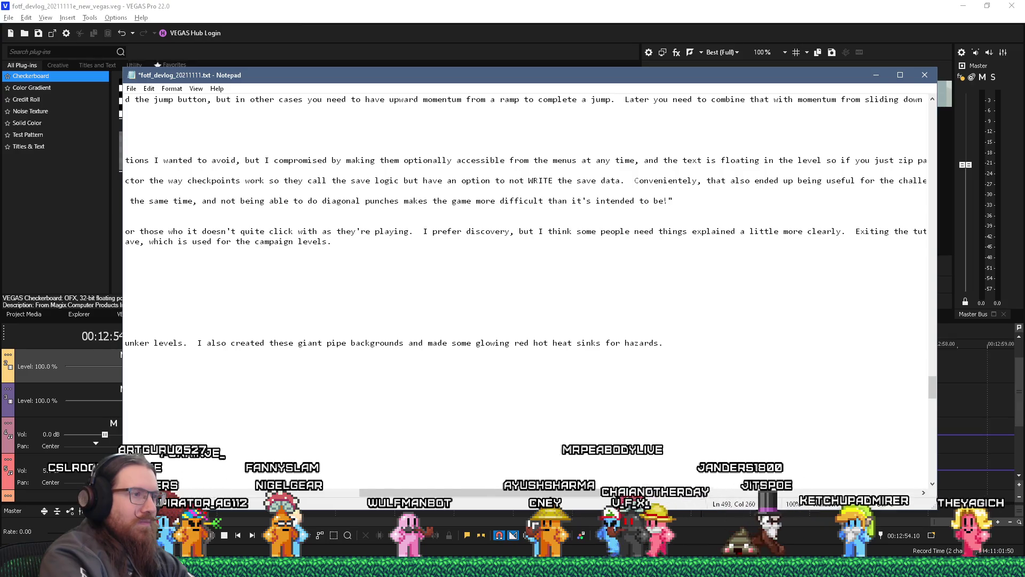
Step: Fill in the middle of the sentence after 'backgrounds' so it lists the high tech crate piles
{"action": "left_click", "coordinate": [635, 343]}
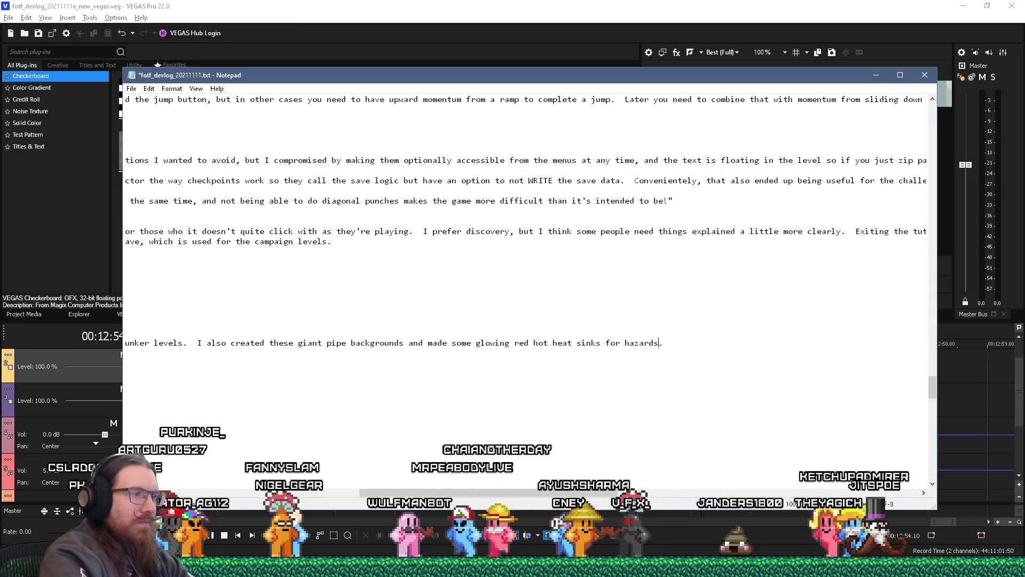
{"action": "left_click", "coordinate": [389, 342]}
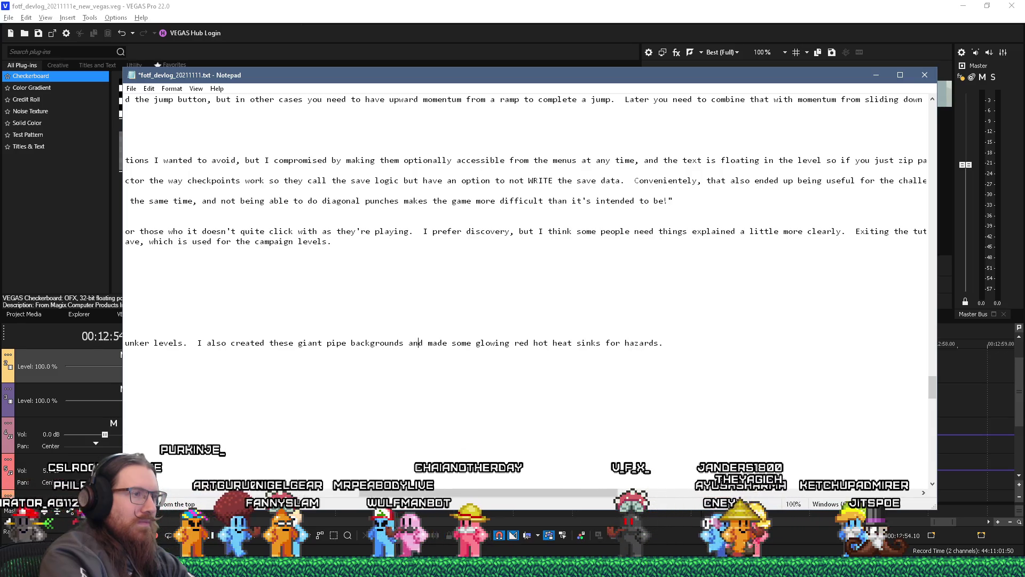
{"action": "left_click", "coordinate": [404, 342]}
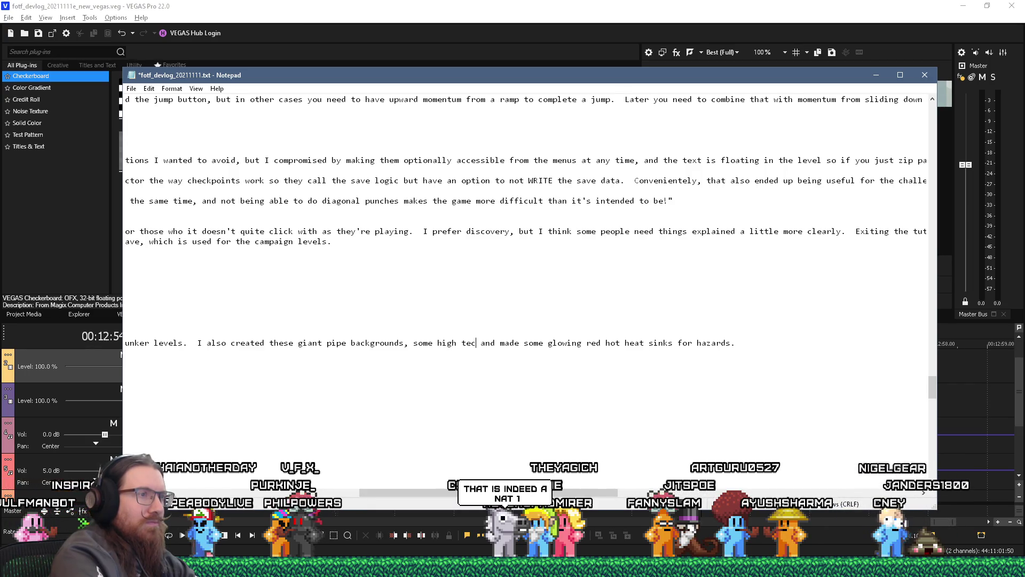
{"action": "type", "text": "ate"}
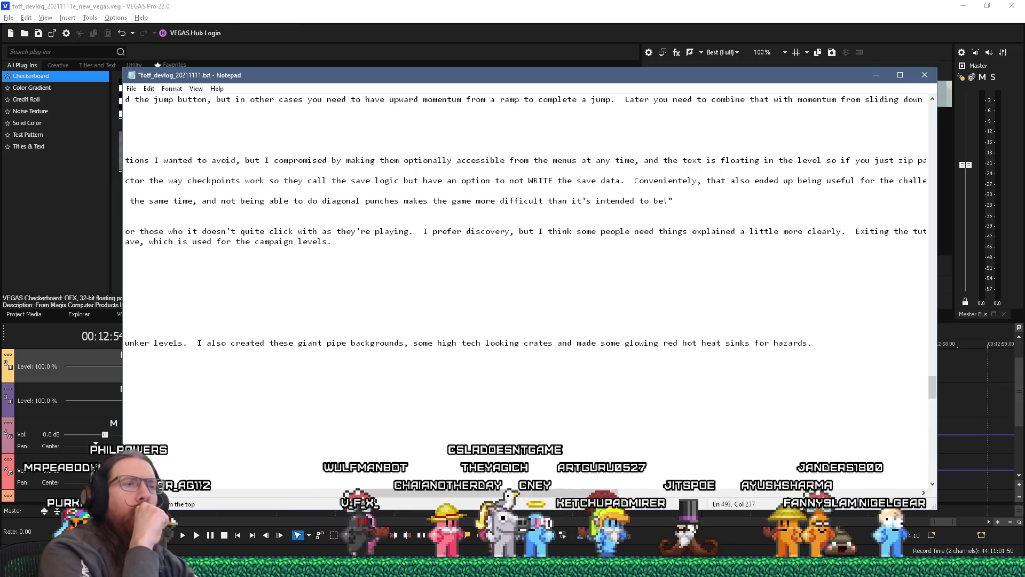
{"action": "type", "text": "piles,"}
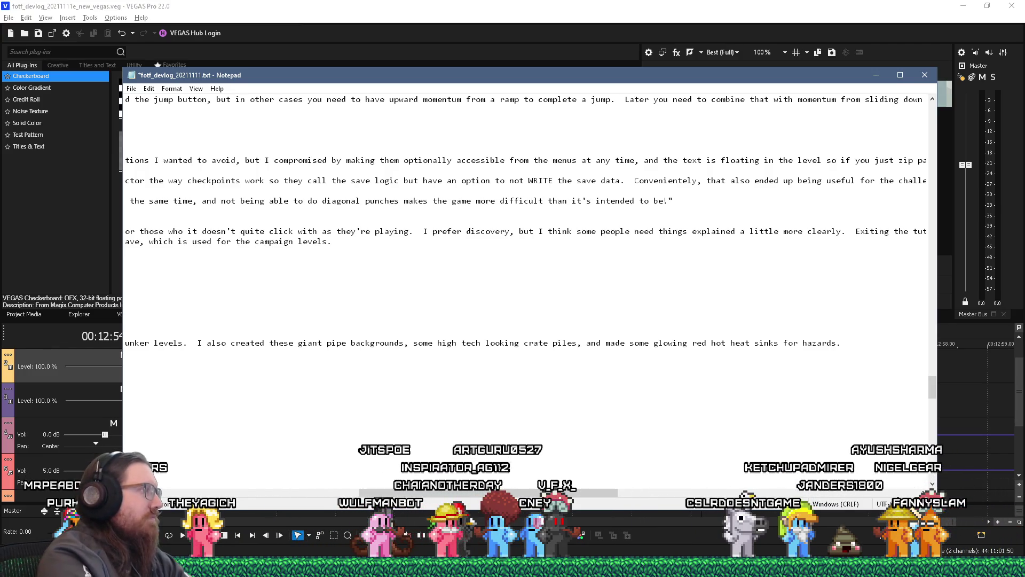
Step: Move the 'I also' sentence onto its own line, save the notes, and add the closing quote
{"action": "key", "text": "Home"}
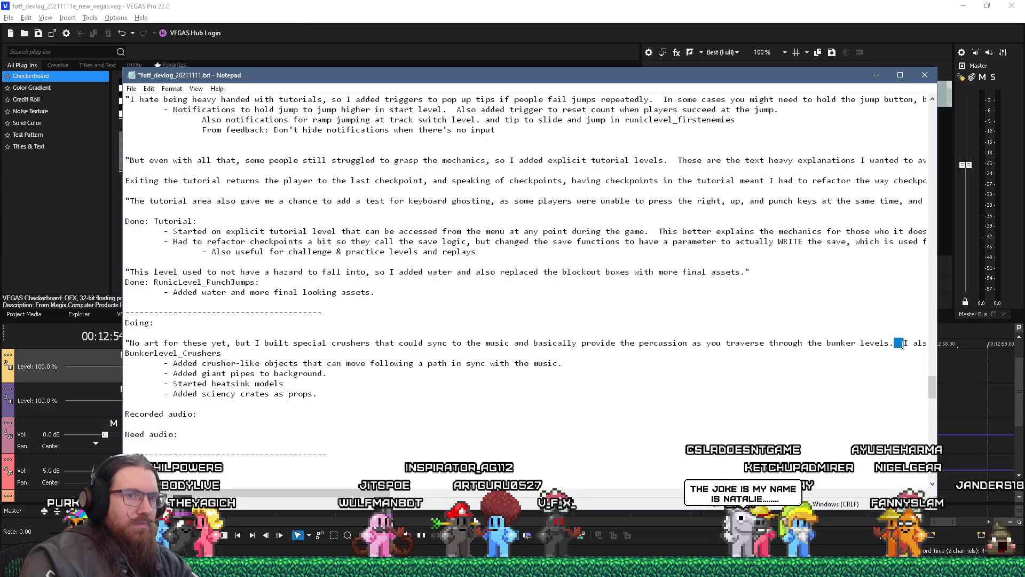
{"action": "key", "text": "Return"}
{"action": "key", "text": "ctrl+s"}
{"action": "key", "text": "Down"}
{"action": "key", "text": "End"}
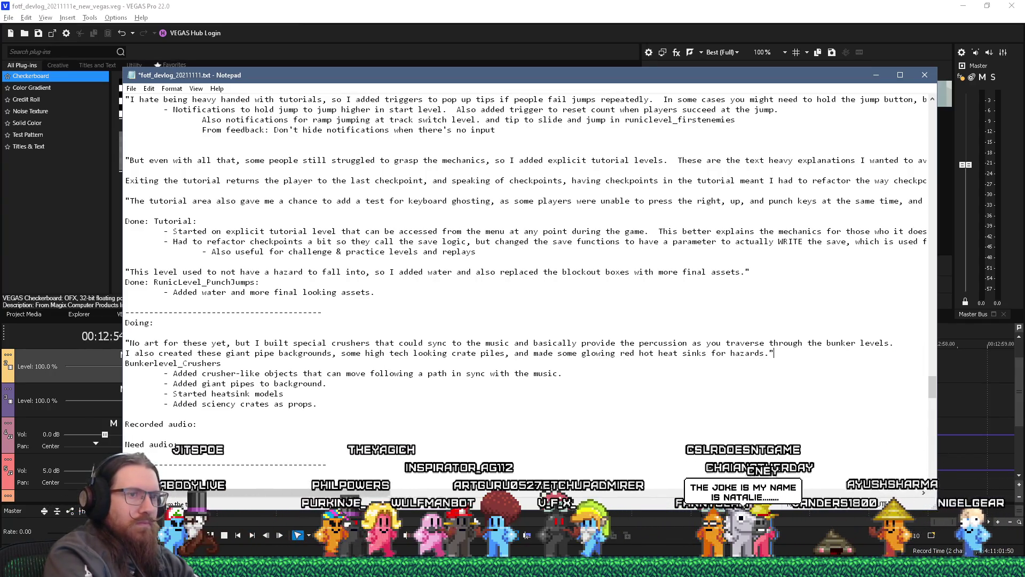
{"action": "type", "text": "\""}
{"action": "key", "text": "alt+Tab"}
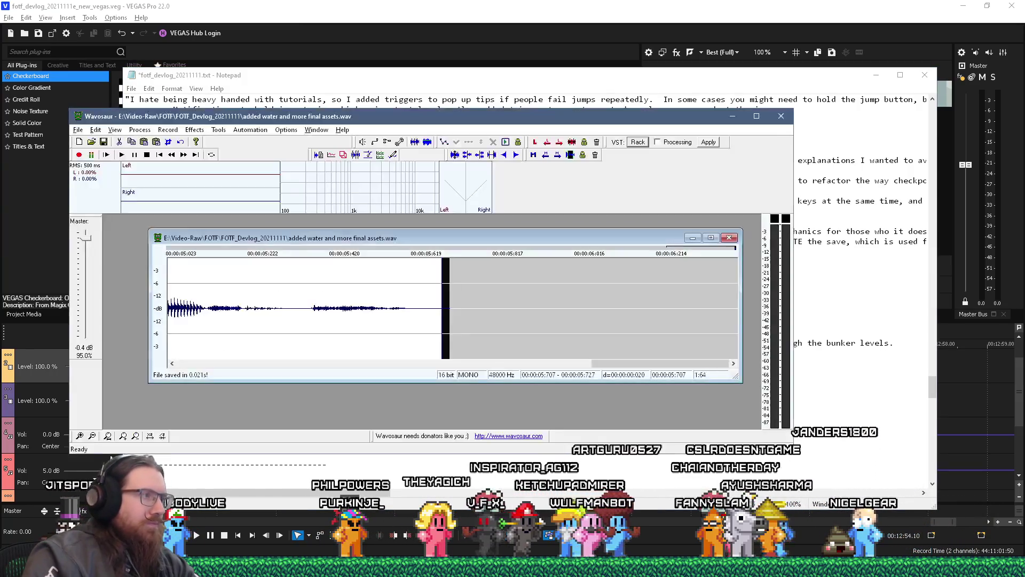
Step: Record the voiceover take in Wavosaur while reading the script from the notes
{"action": "left_click", "coordinate": [79, 156]}
{"action": "key", "text": "alt+Tab"}
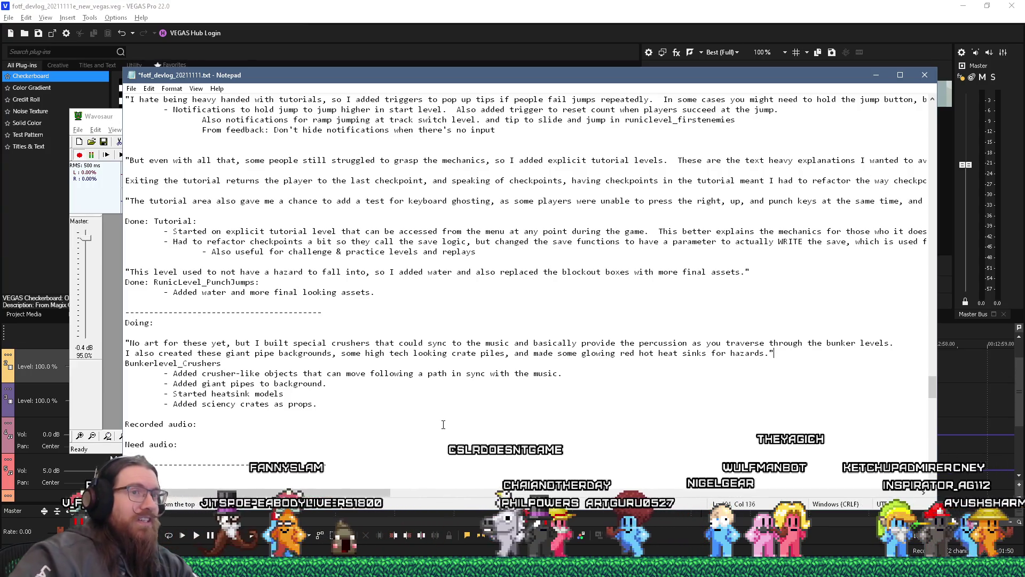
{"action": "left_click", "coordinate": [75, 156]}
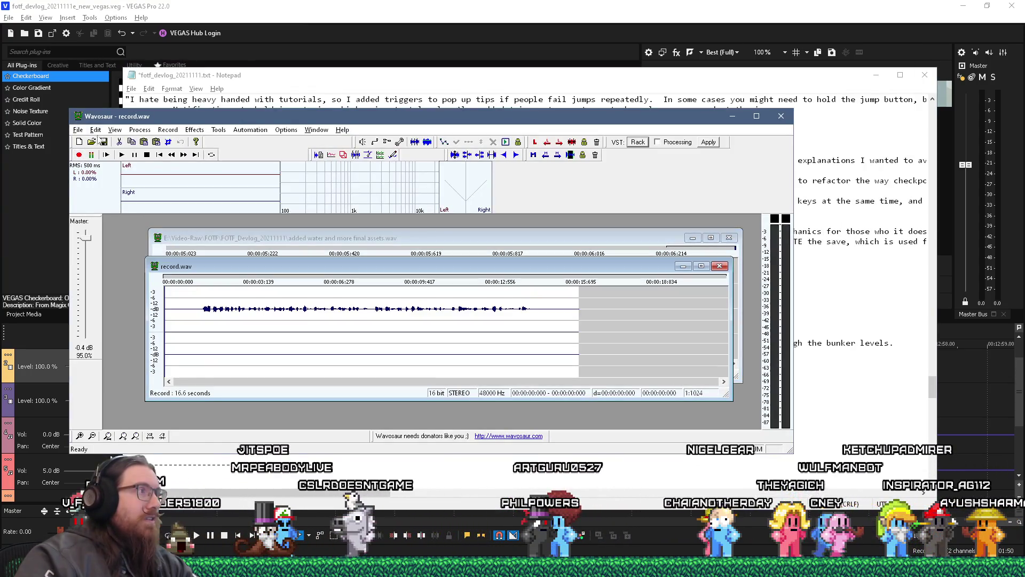
Step: Convert the recording to mono from the left channel and boost it by +6 dB
{"action": "left_click", "coordinate": [141, 130]}
{"action": "left_click", "coordinate": [251, 201]}
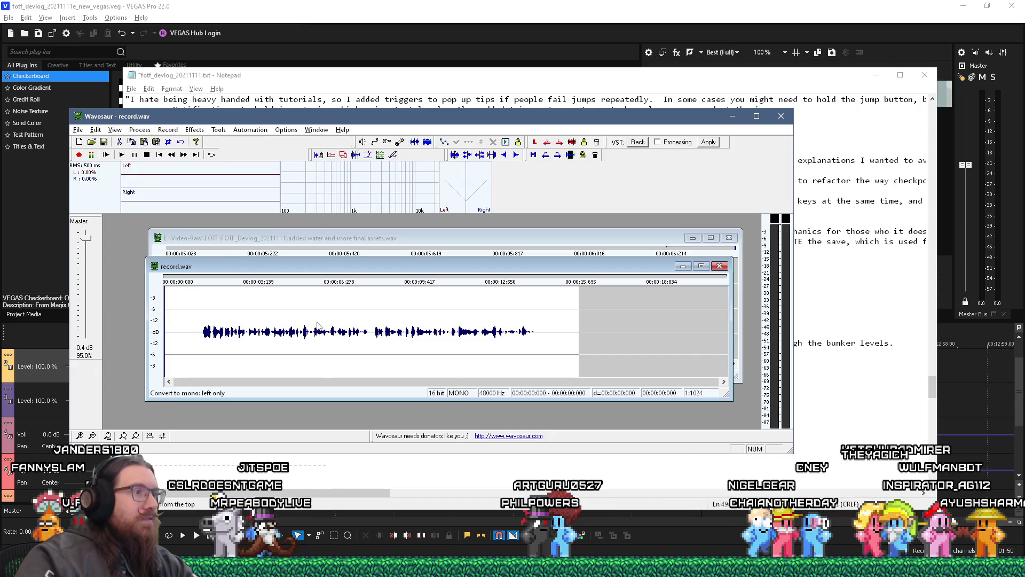
{"action": "key", "text": "ctrl+a"}
{"action": "left_click", "coordinate": [140, 130]}
{"action": "left_click", "coordinate": [251, 326]}
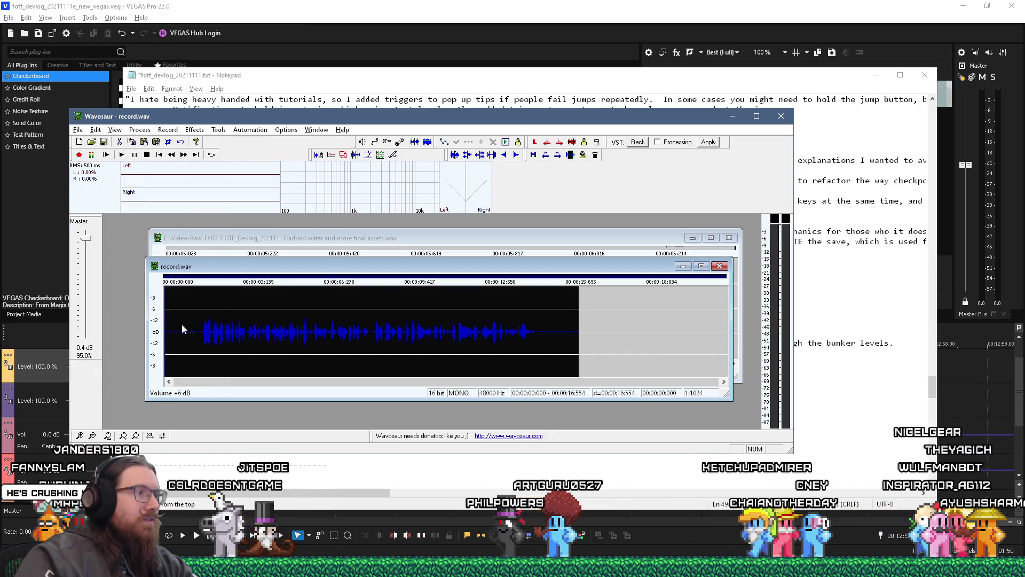
Step: Delete the silent first 1.45 seconds and fade in the start of the recording
{"action": "left_click_drag", "start_coordinate": [201, 331], "coordinate": [165, 331]}
{"action": "key", "text": "Delete"}
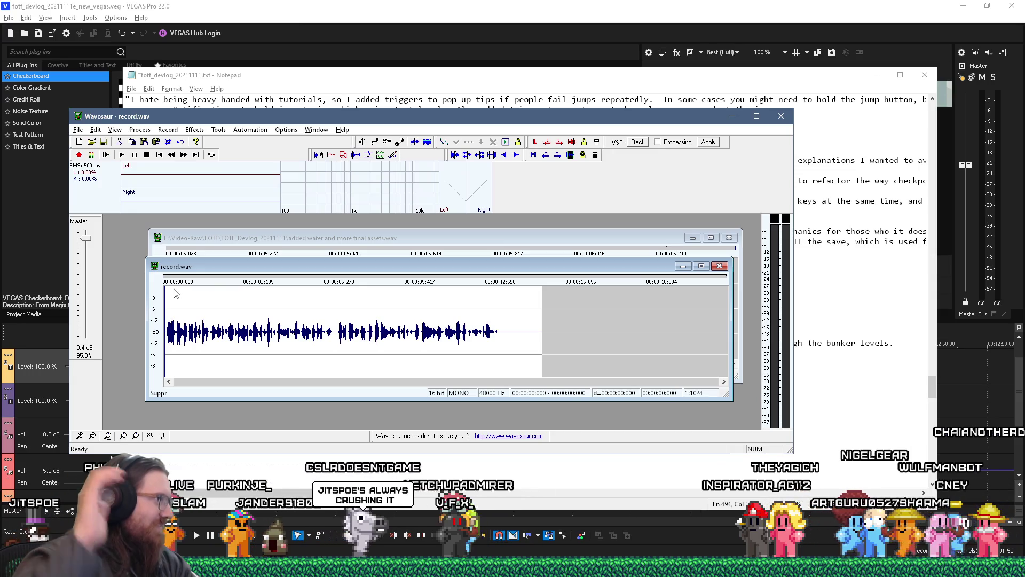
{"action": "scroll", "coordinate": [196, 342], "scroll_direction": "up", "scroll_amount": 4}
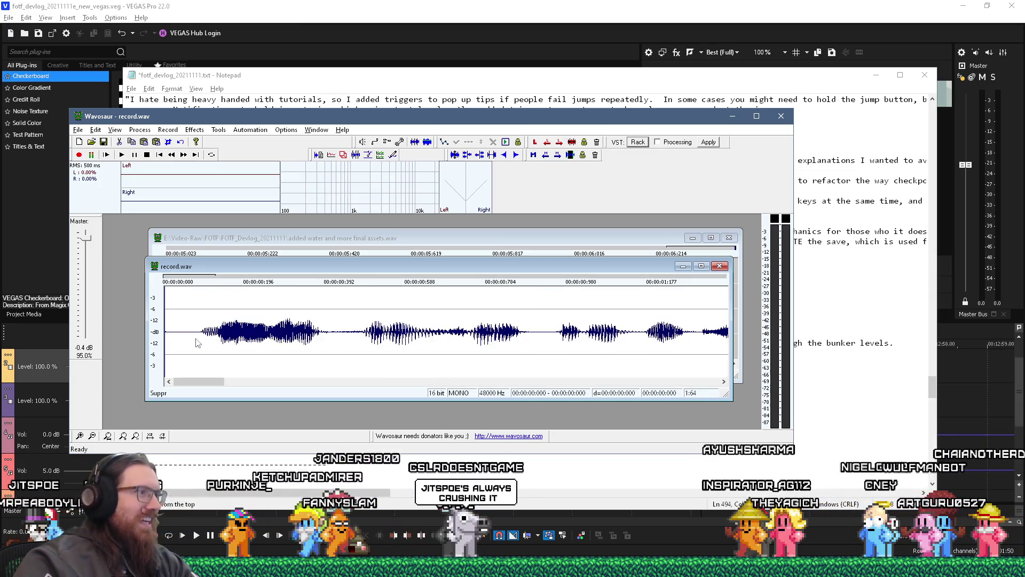
{"action": "left_click_drag", "start_coordinate": [165, 341], "coordinate": [175, 342]}
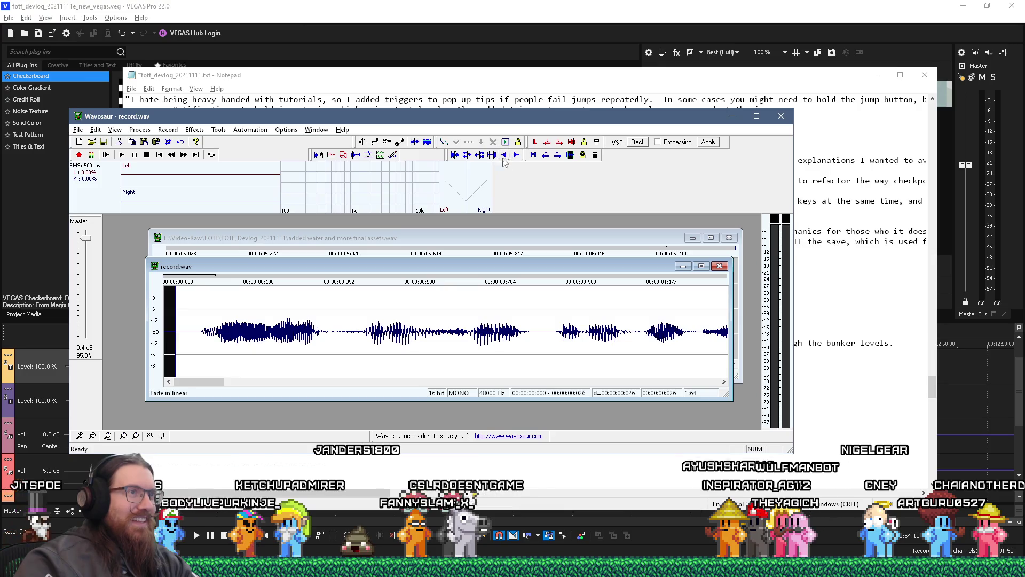
{"action": "left_click", "coordinate": [504, 155]}
Step: Cut everything after the speech ends and fade out the recording's last few milliseconds
{"action": "scroll", "coordinate": [485, 320], "scroll_direction": "down", "scroll_amount": 4}
{"action": "left_click_drag", "start_coordinate": [502, 334], "coordinate": [632, 338]}
{"action": "key", "text": "Delete"}
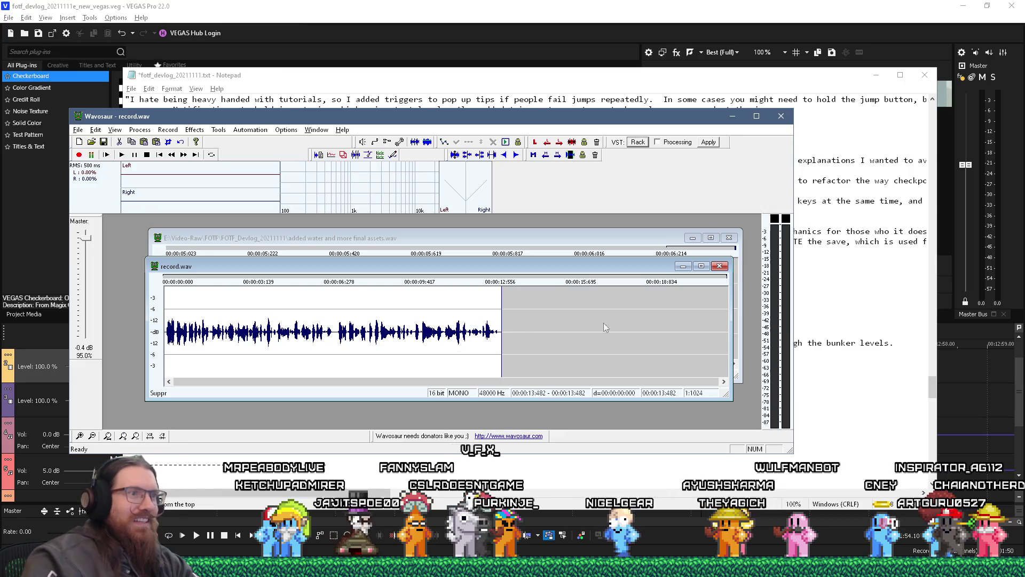
{"action": "scroll", "coordinate": [499, 326], "scroll_direction": "up", "scroll_amount": 3}
{"action": "left_click_drag", "start_coordinate": [498, 325], "coordinate": [441, 326]}
{"action": "left_click", "coordinate": [331, 154]}
Step: Save the trimmed voiceover under the new name crushers.wav
{"action": "left_click_drag", "start_coordinate": [297, 268], "coordinate": [274, 277]}
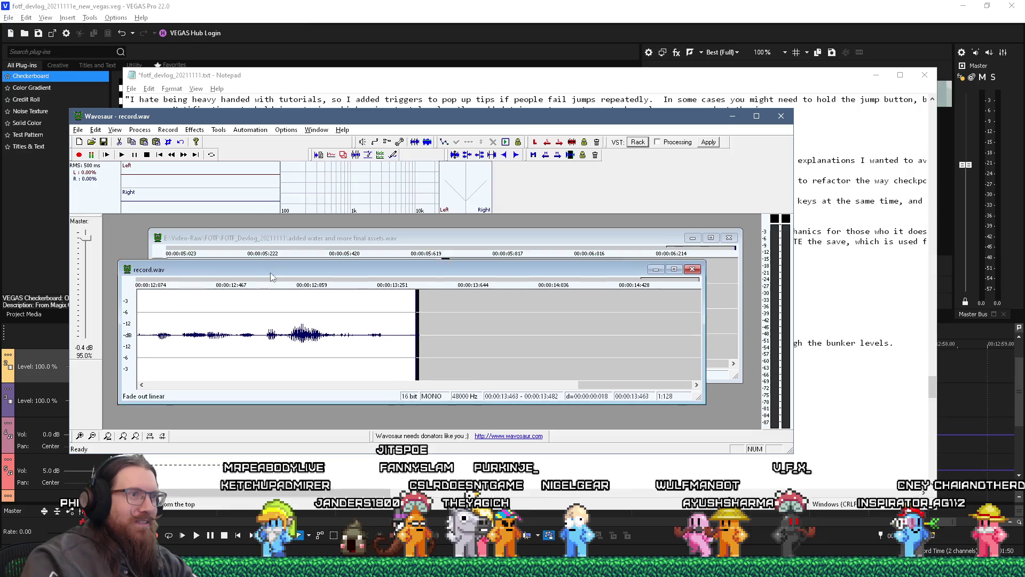
{"action": "scroll", "coordinate": [294, 330], "scroll_direction": "down", "scroll_amount": 3}
{"action": "key", "text": "ctrl+a"}
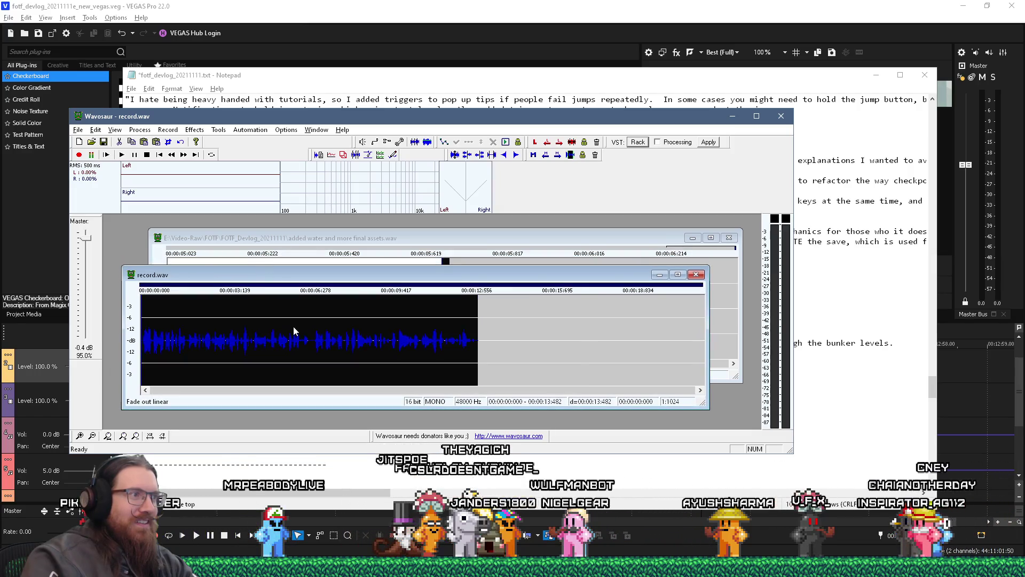
{"action": "mouse_move", "coordinate": [281, 278]}
{"action": "left_mouse_down"}
{"action": "mouse_move", "coordinate": [272, 249]}
{"action": "mouse_move", "coordinate": [263, 274]}
{"action": "left_mouse_up"}
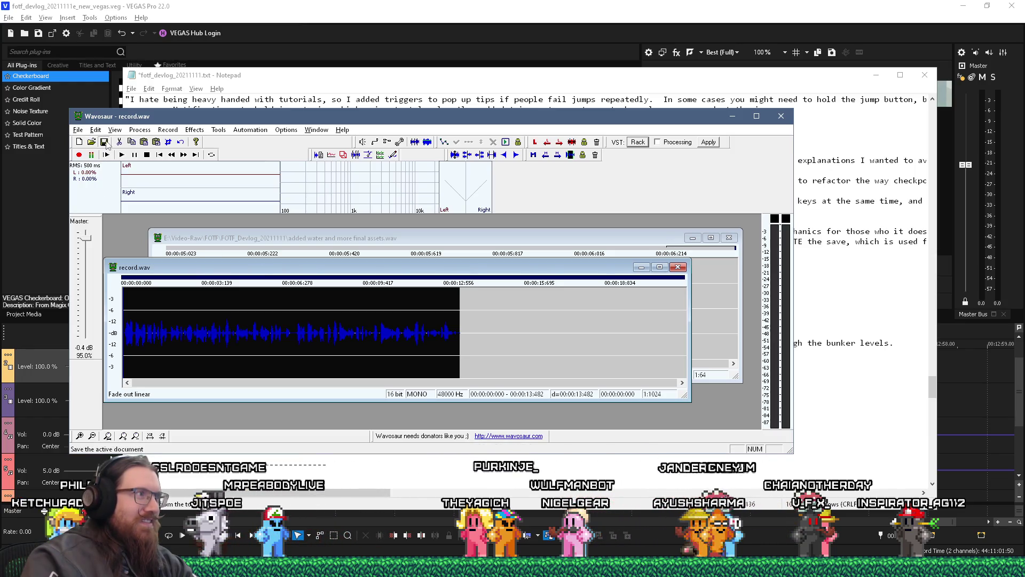
{"action": "key", "text": "ctrl+s"}
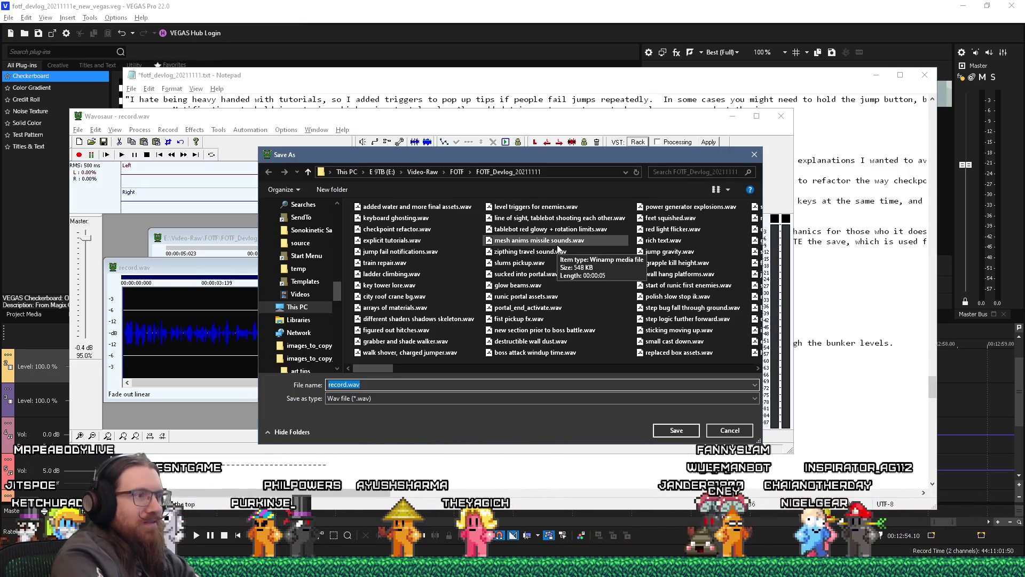
{"action": "type", "text": "crushers"}
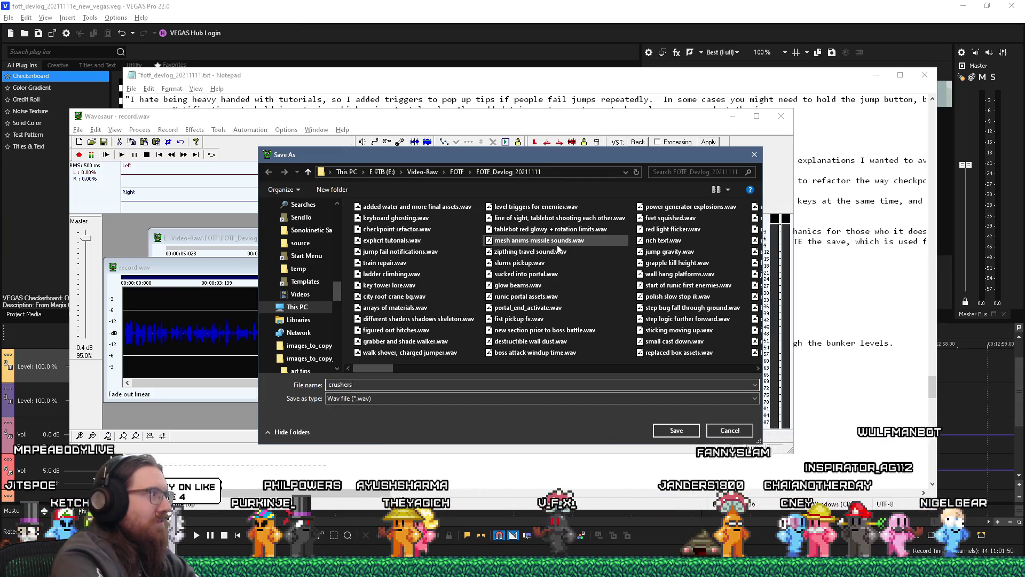
{"action": "key", "text": "Return"}
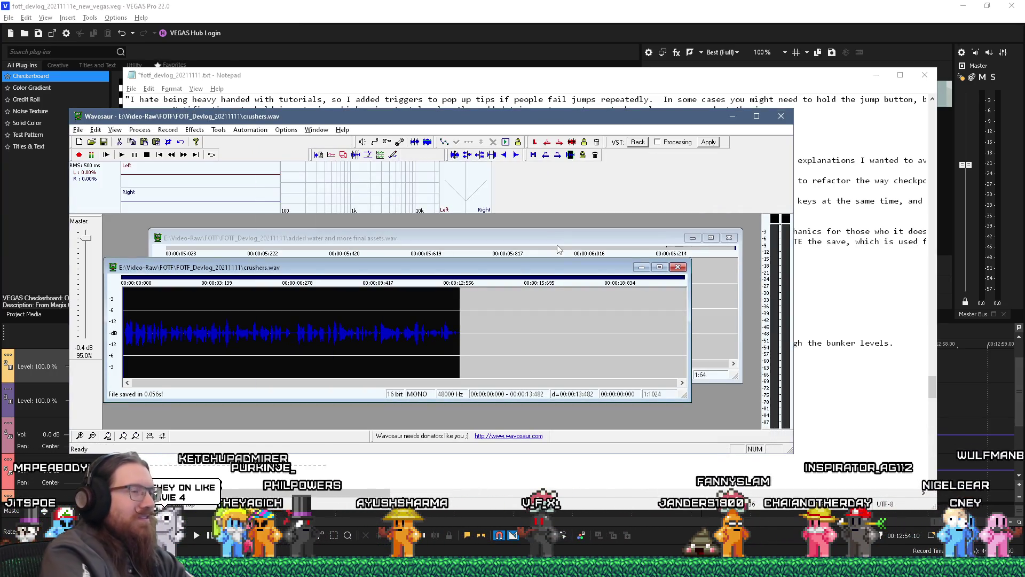
{"action": "key", "text": "alt+Tab"}
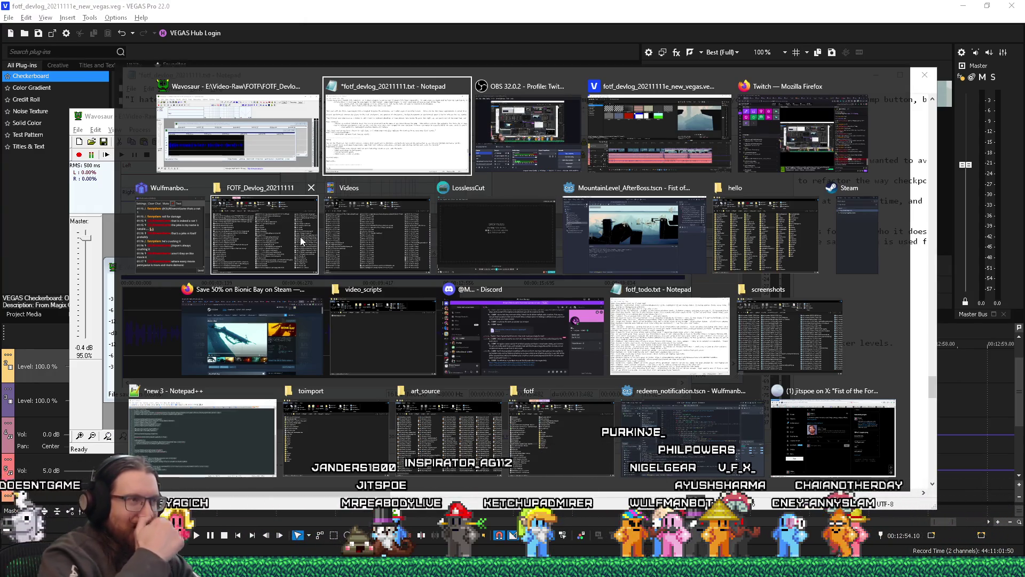
Step: Bring up the FOTF_Devlog_20211111 folder holding crushers.wav, then cycle on through the open windows
{"action": "left_click", "coordinate": [302, 242]}
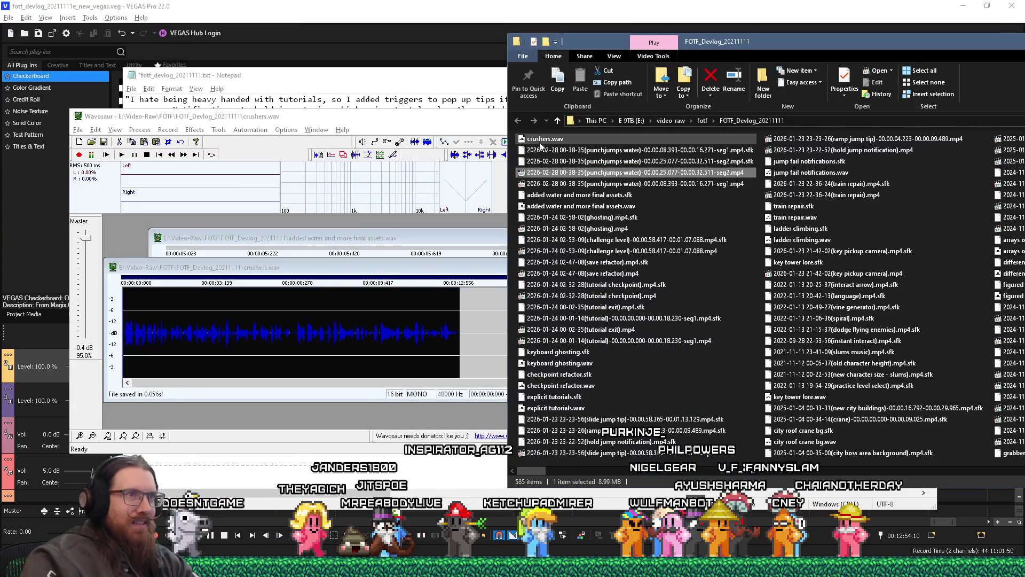
{"action": "key", "text": "alt+Tab"}
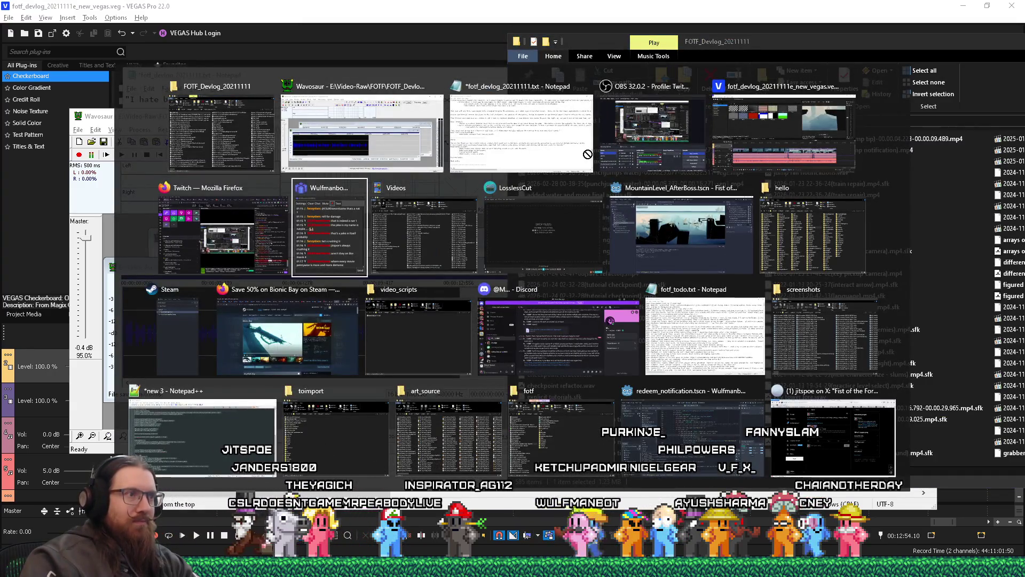
{"action": "key", "text": "alt+Tab"}
{"action": "key", "text": "alt+Tab"}
{"action": "key", "text": "alt+Tab"}
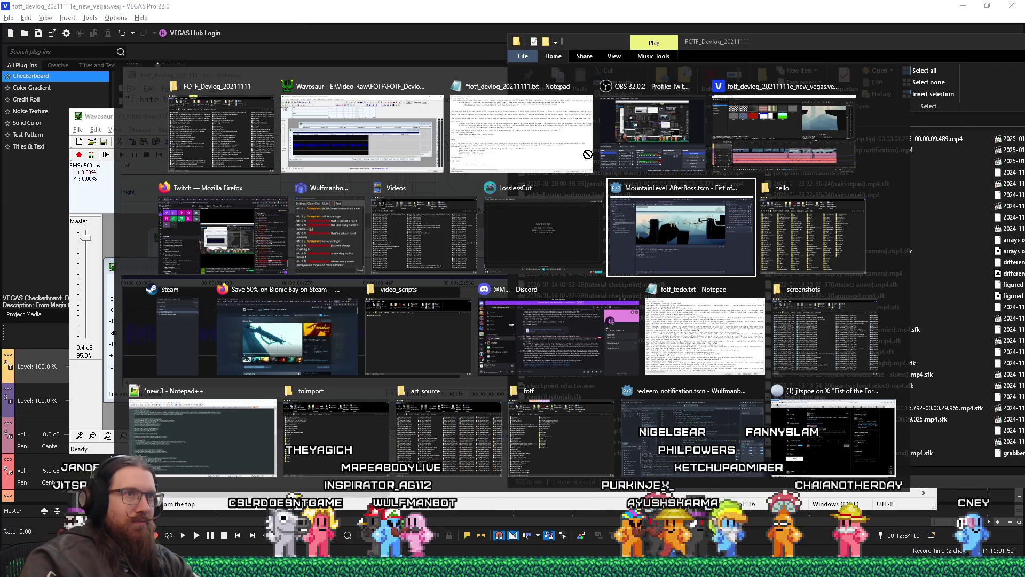
Step: Place crushers.wav on the voiceover track right after the existing 'added water' clip
{"action": "left_click", "coordinate": [782, 130]}
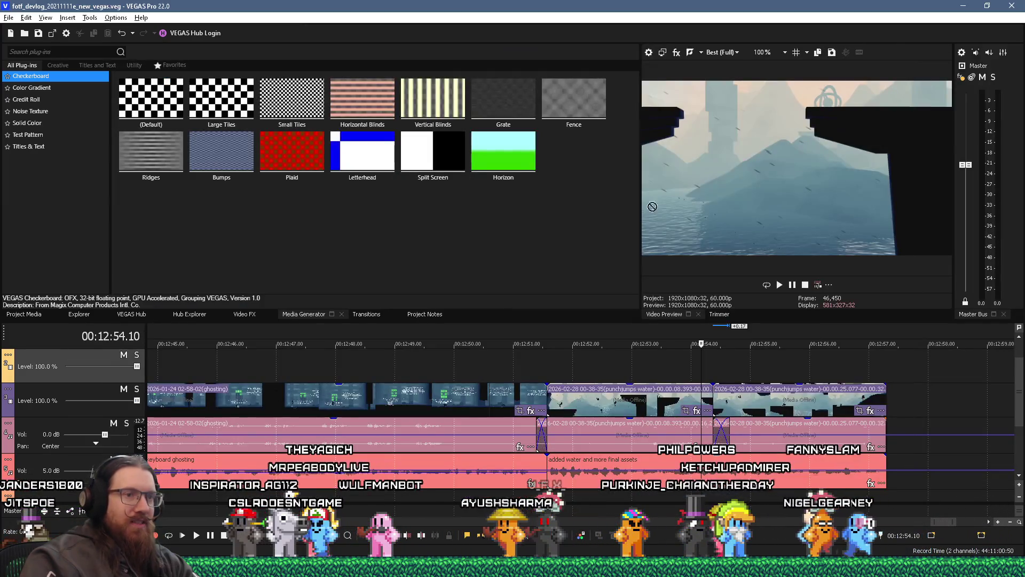
{"action": "left_click_drag", "start_coordinate": [890, 457], "coordinate": [887, 485]}
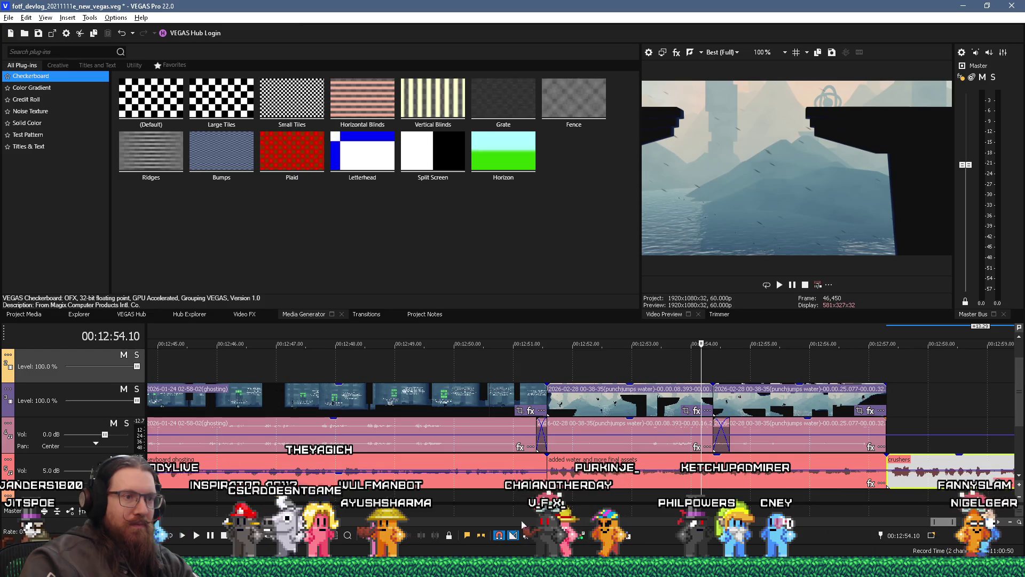
{"action": "scroll", "coordinate": [948, 525], "scroll_direction": "right", "scroll_amount": 7}
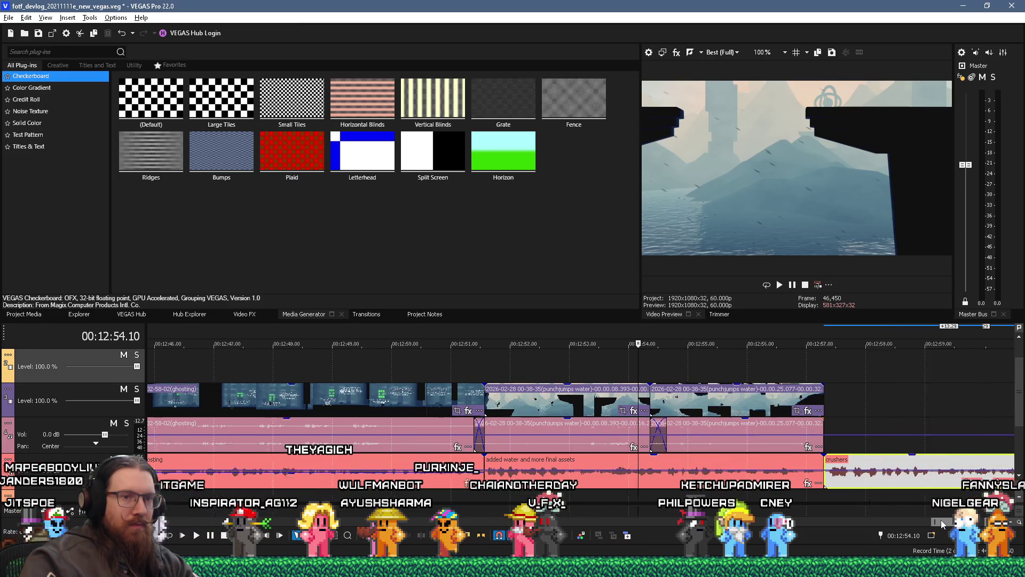
Step: Play the crushers clip from its start to check it, then stop playback
{"action": "left_click", "coordinate": [497, 495]}
{"action": "key", "text": "space"}
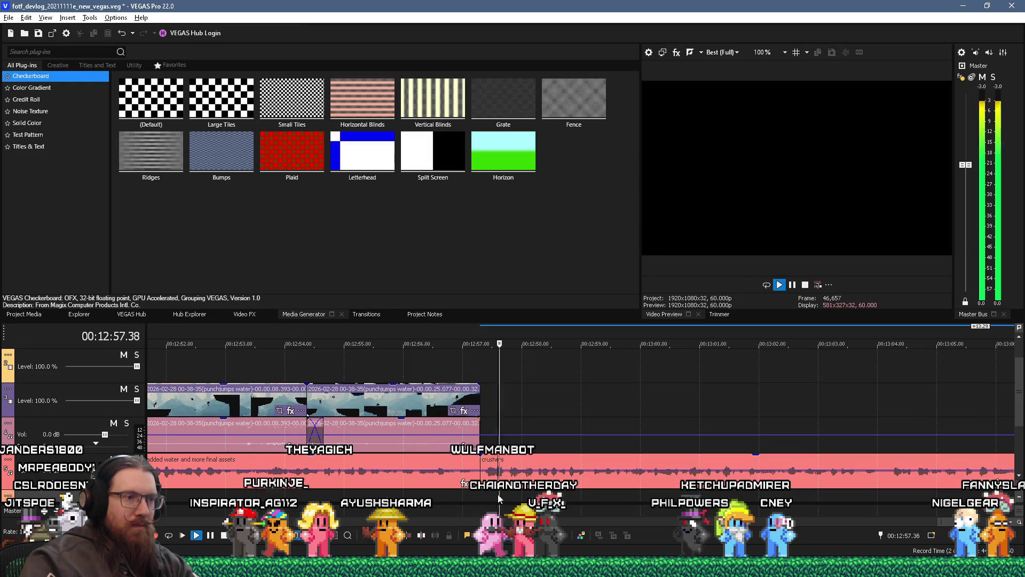
{"action": "key", "text": "space"}
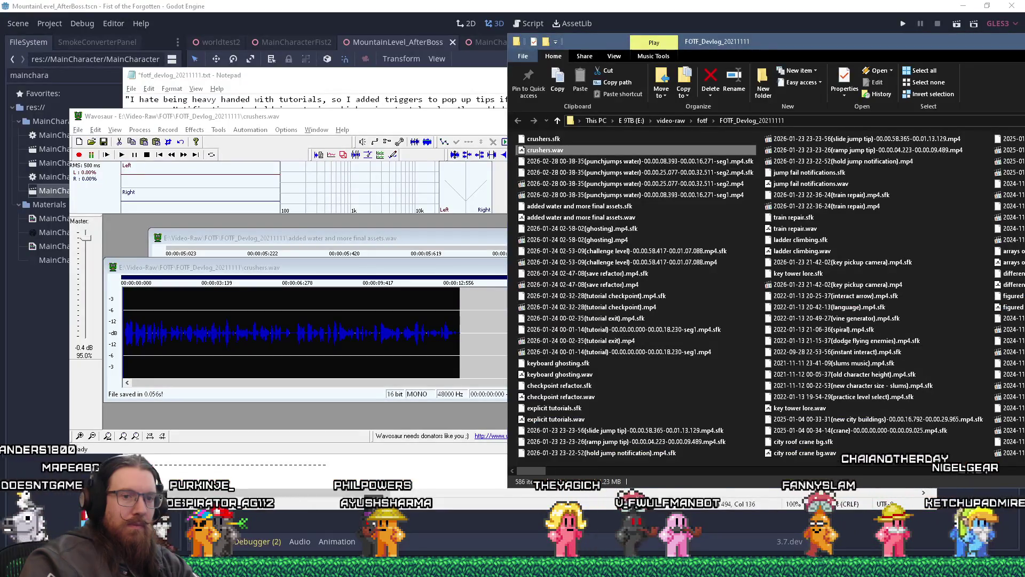
Step: Save the MountainLevel_AfterBoss scene in Godot Engine
{"action": "mouse_move", "coordinate": [865, 566]}
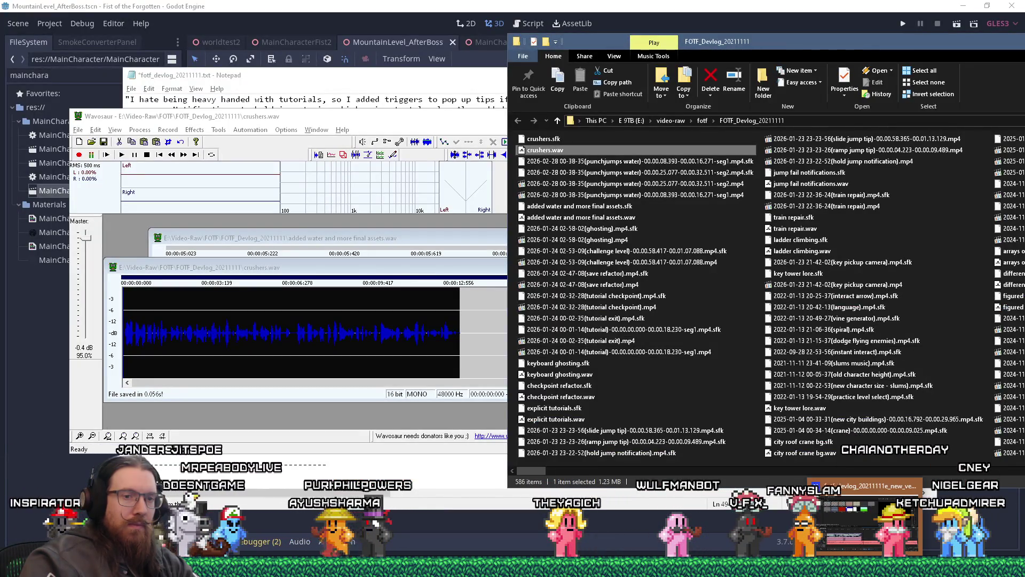
{"action": "left_click", "coordinate": [841, 512]}
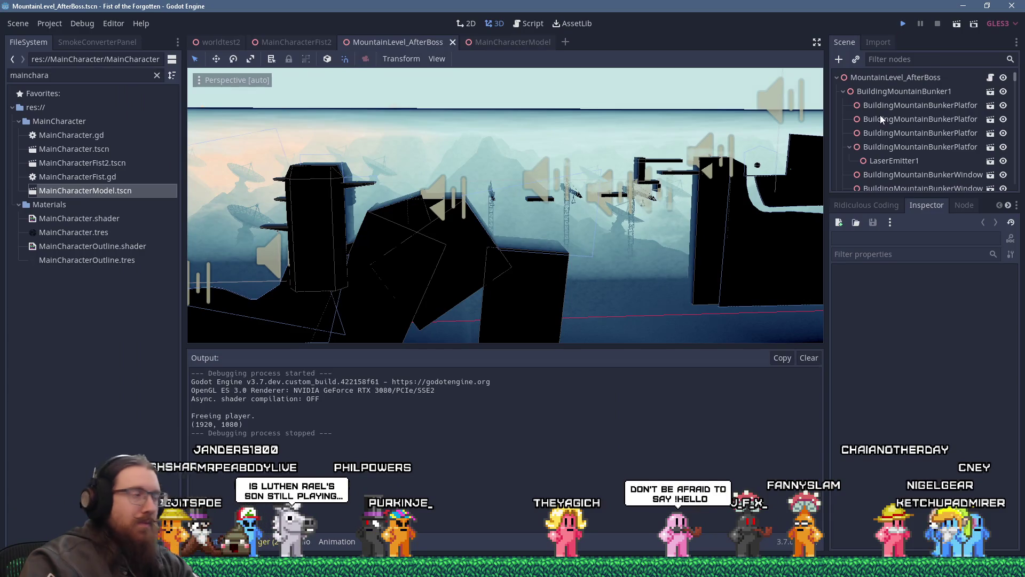
{"action": "key", "text": "ctrl+s"}
{"action": "type", "text": "map BunkerLevel_Sta"}
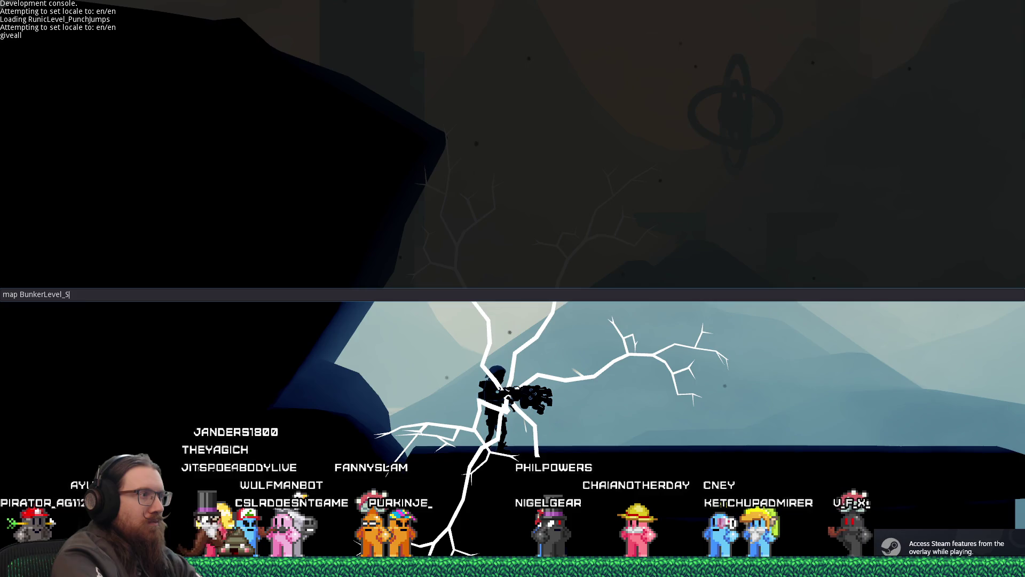
Step: Load the BunkerLevel_Start level from the console, then run, climb the wall and dash through the blue stripes
{"action": "type", "text": "rt"}
{"action": "key", "text": "Return"}
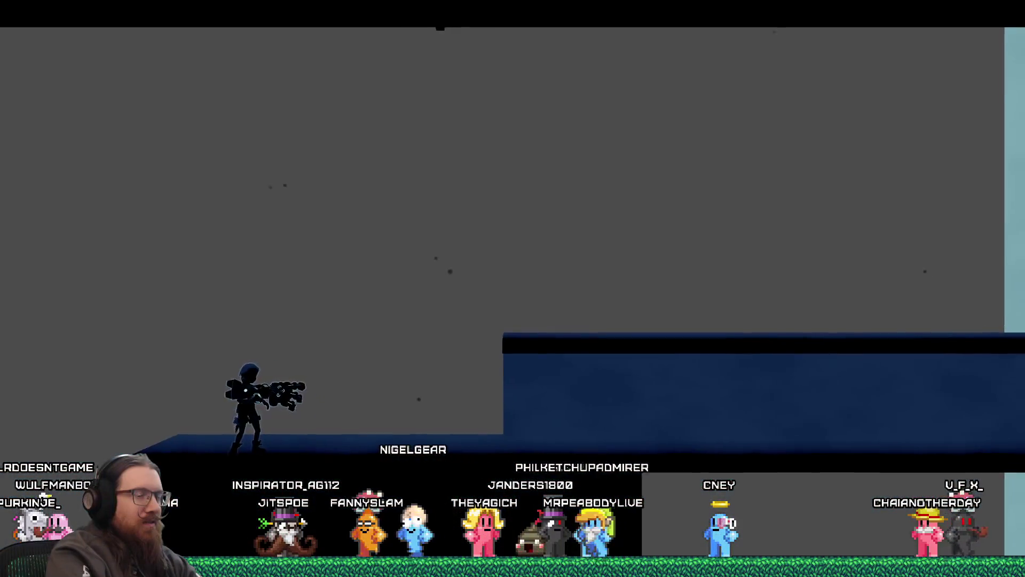
{"action": "key", "text": "Right"}
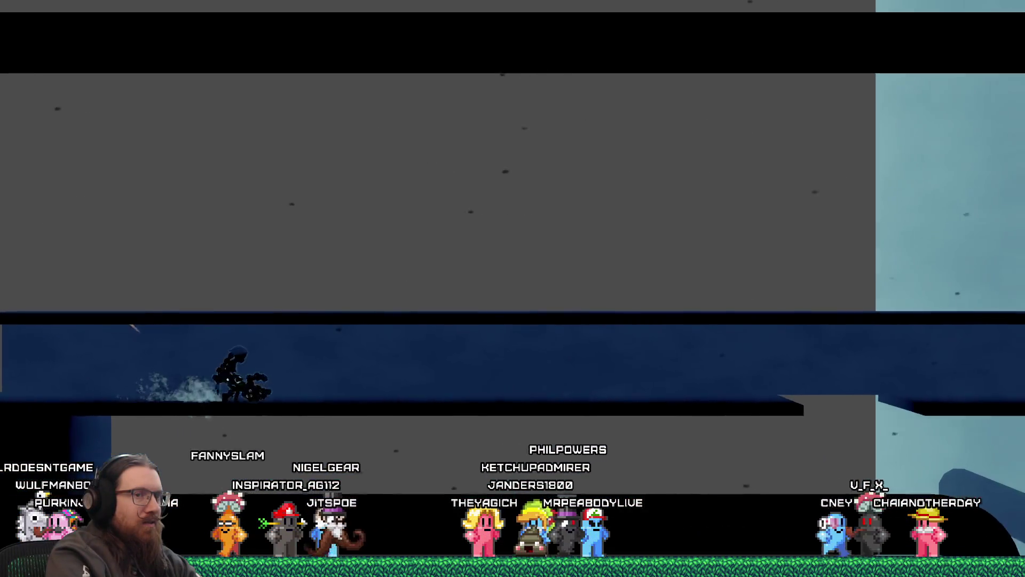
{"action": "key", "text": "Right"}
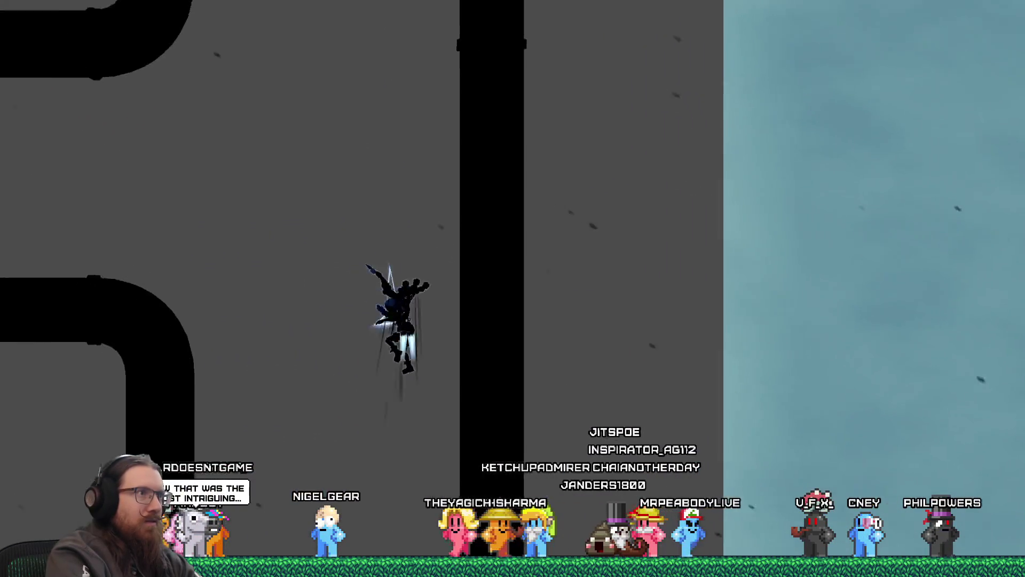
{"action": "key", "text": "Up"}
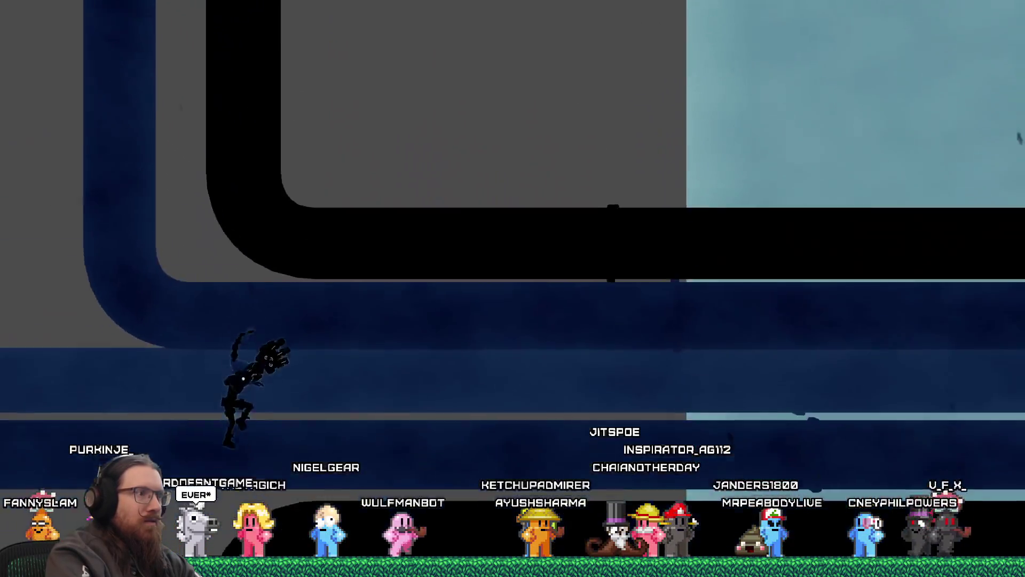
{"action": "key", "text": "Right"}
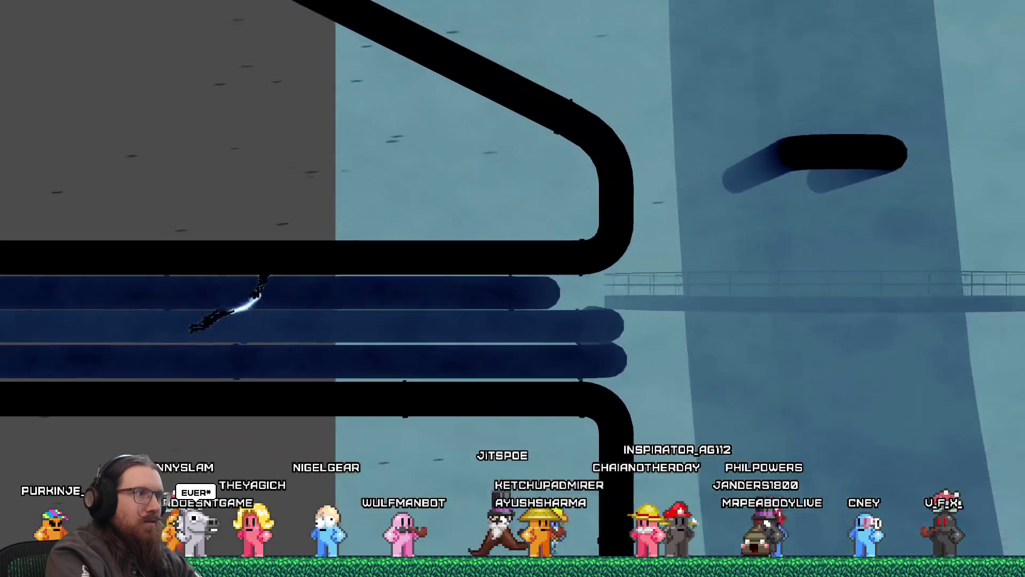
Step: Grapple up and swing between the floating platforms past the black wall, landing in the next area
{"action": "key", "text": "Up"}
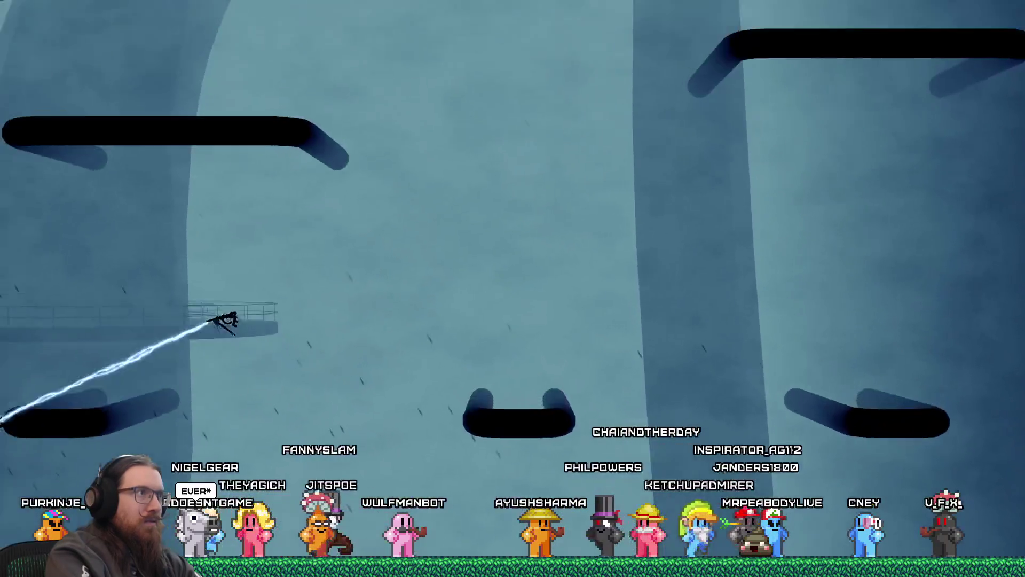
{"action": "key", "text": "Up"}
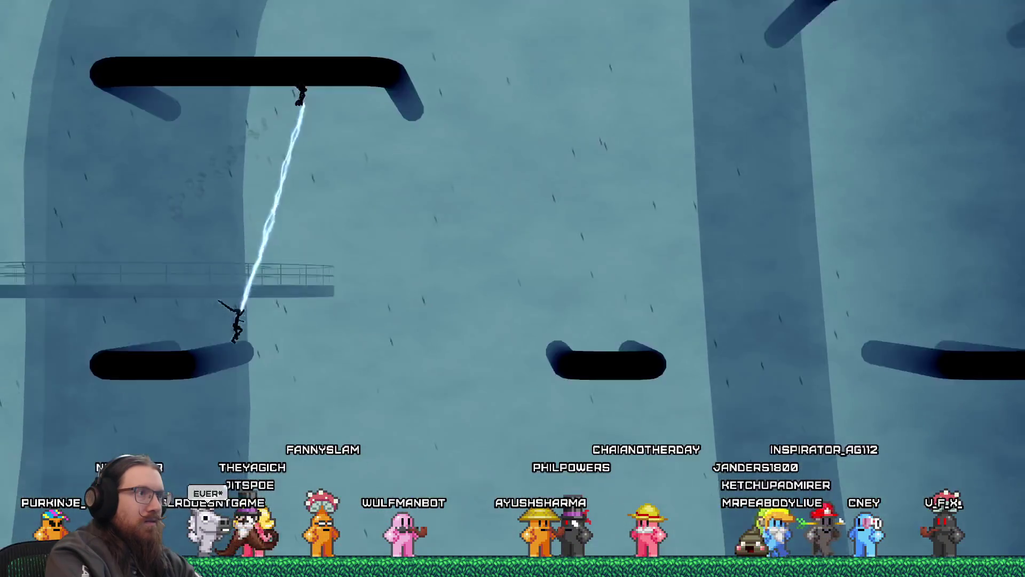
{"action": "key", "text": "Up"}
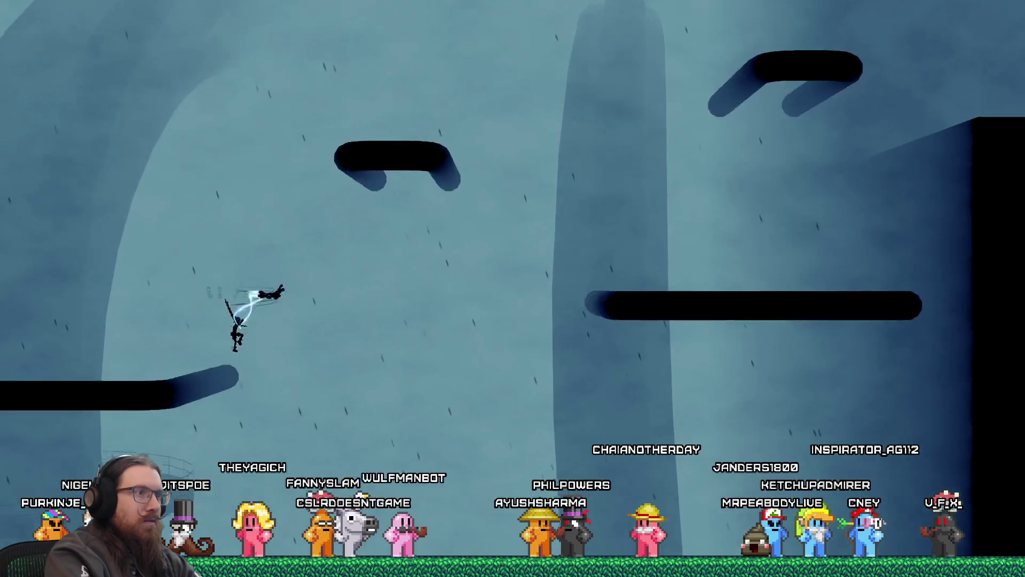
{"action": "key", "text": "Up"}
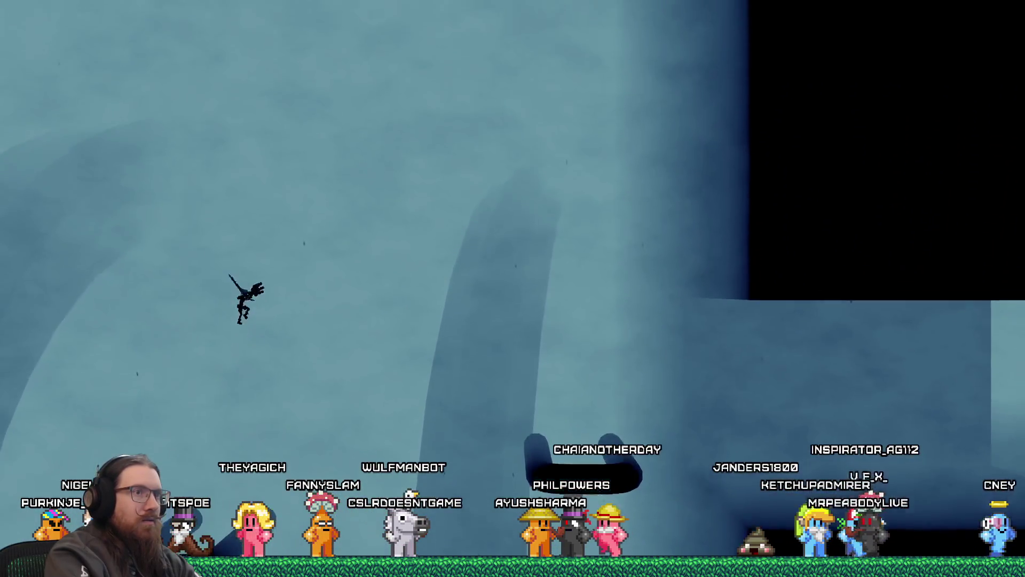
{"action": "key", "text": "Up"}
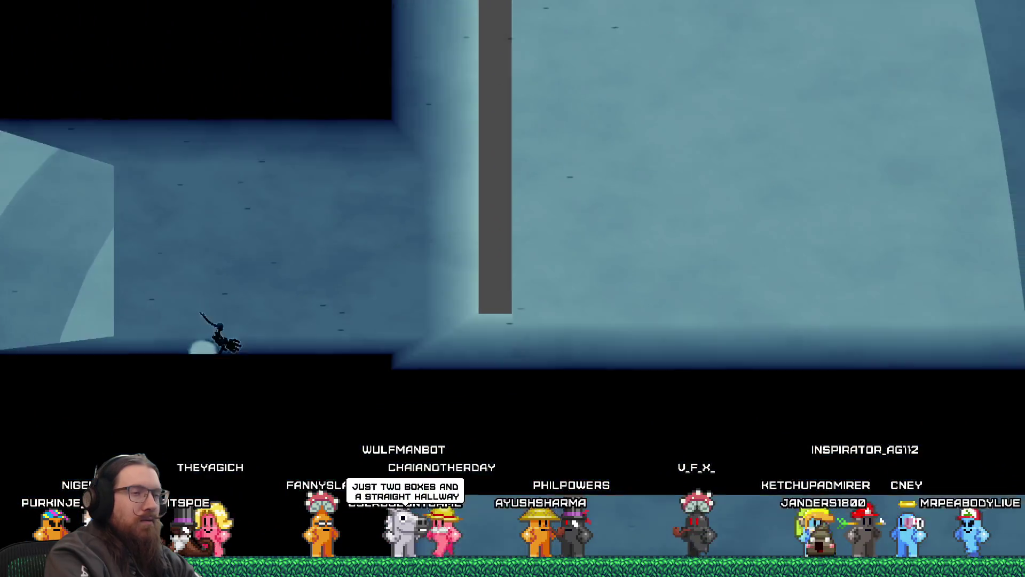
{"action": "key", "text": "Right"}
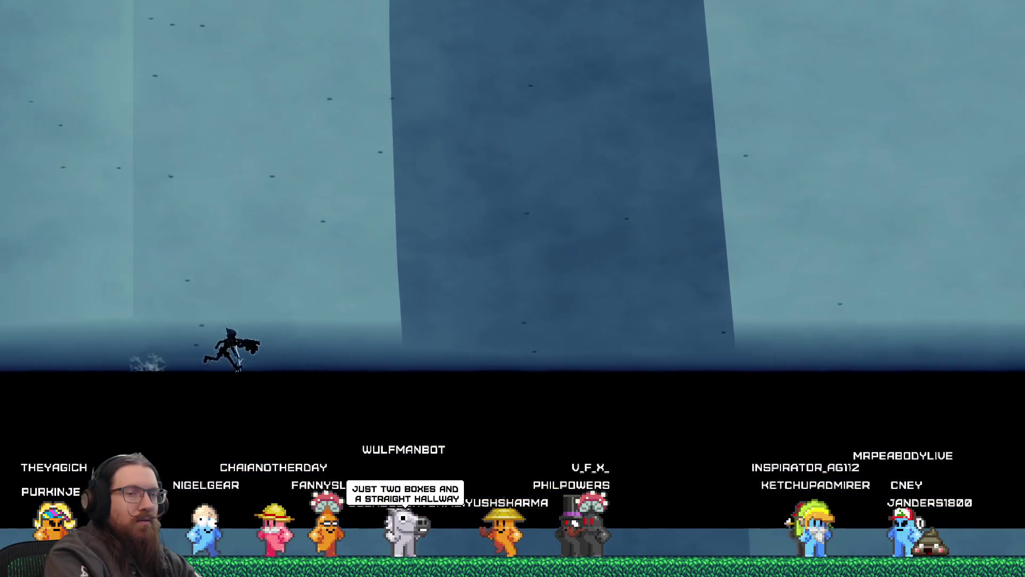
Step: Jump, grapple and dash right along the corridor until reaching its far end
{"action": "key", "text": "Right"}
{"action": "key", "text": "Up"}
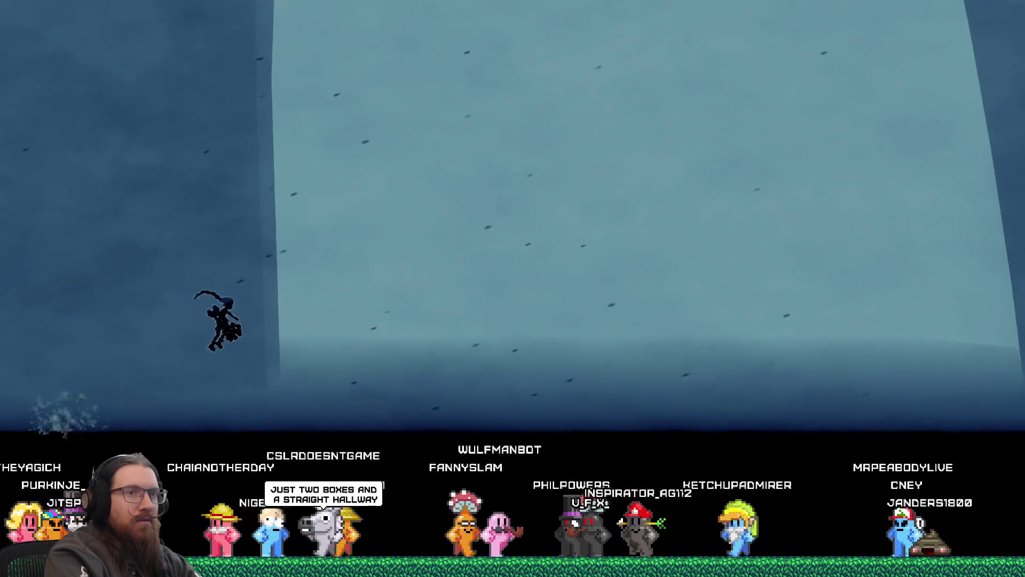
{"action": "key", "text": "Right"}
{"action": "key", "text": "Up"}
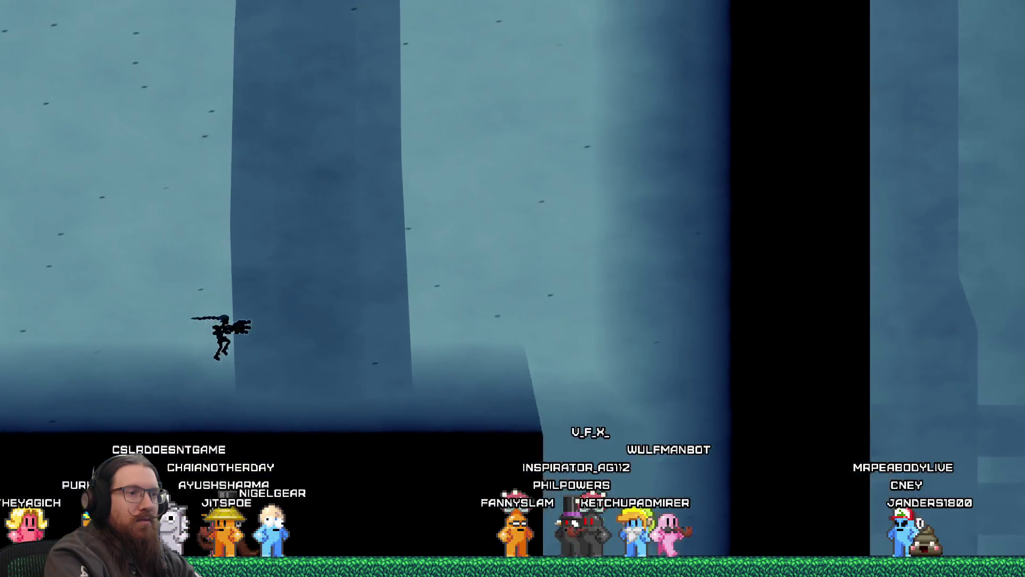
{"action": "key", "text": "Right"}
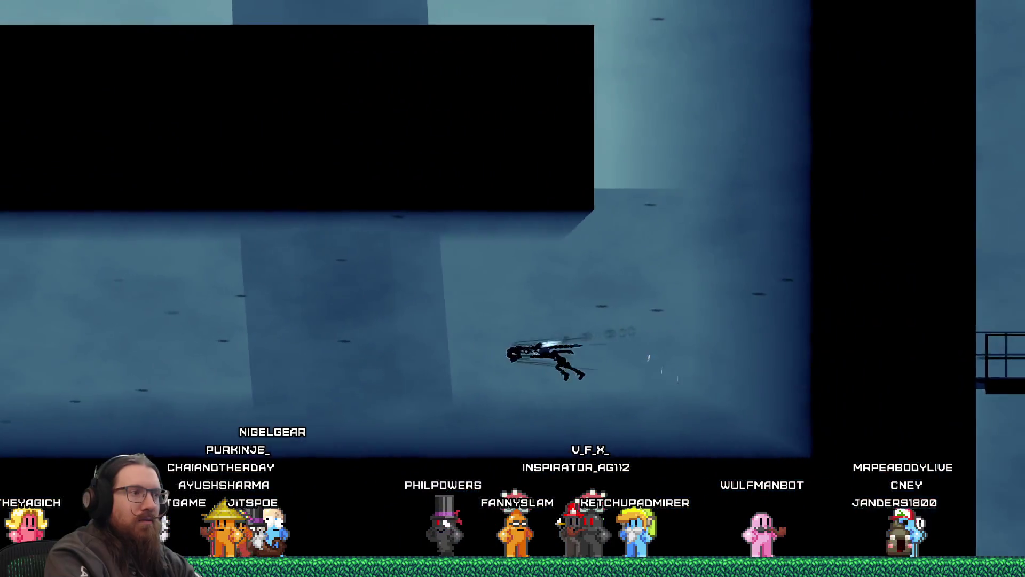
{"action": "key", "text": "Up"}
{"action": "key", "text": "Right"}
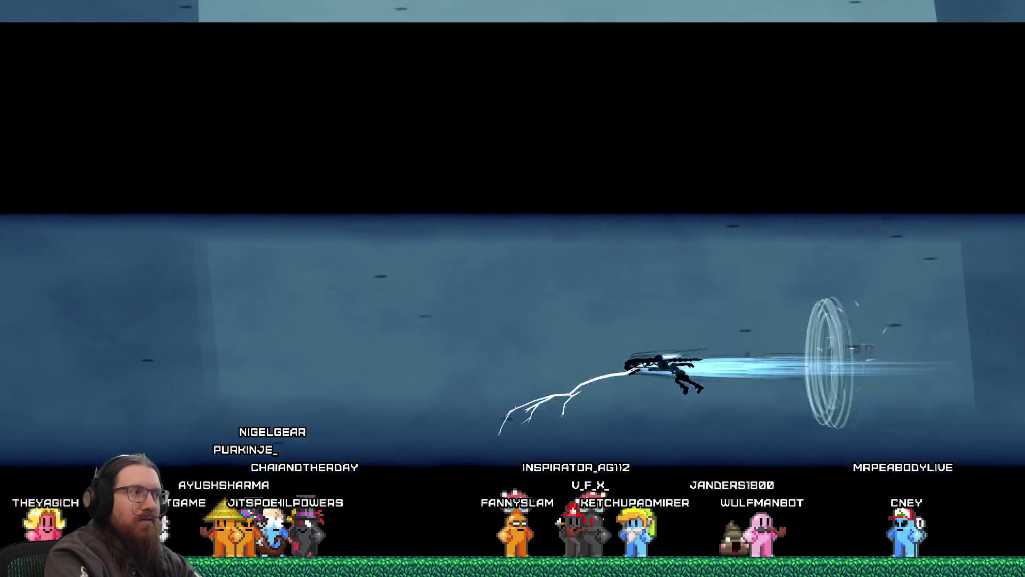
{"action": "key", "text": "Right"}
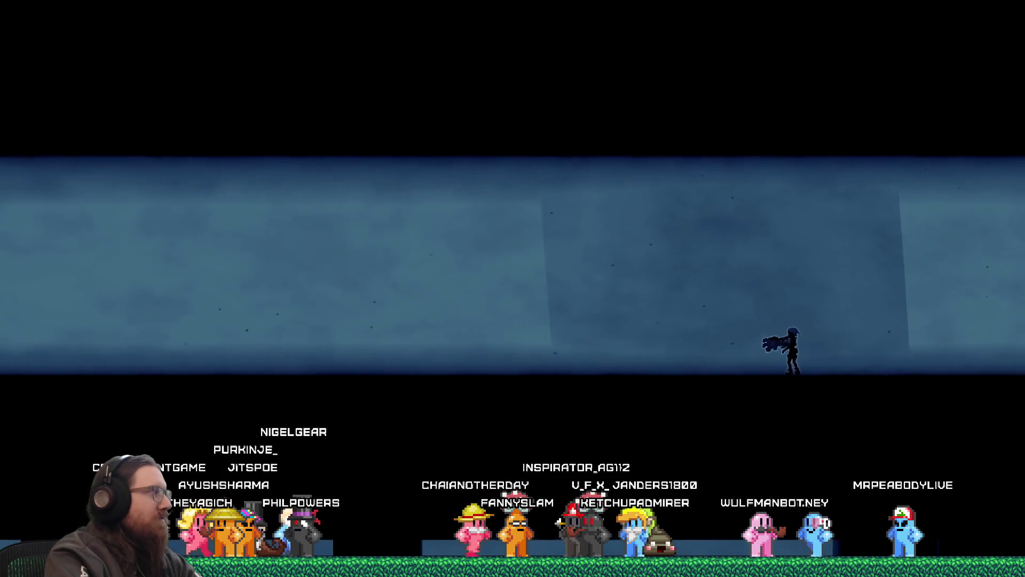
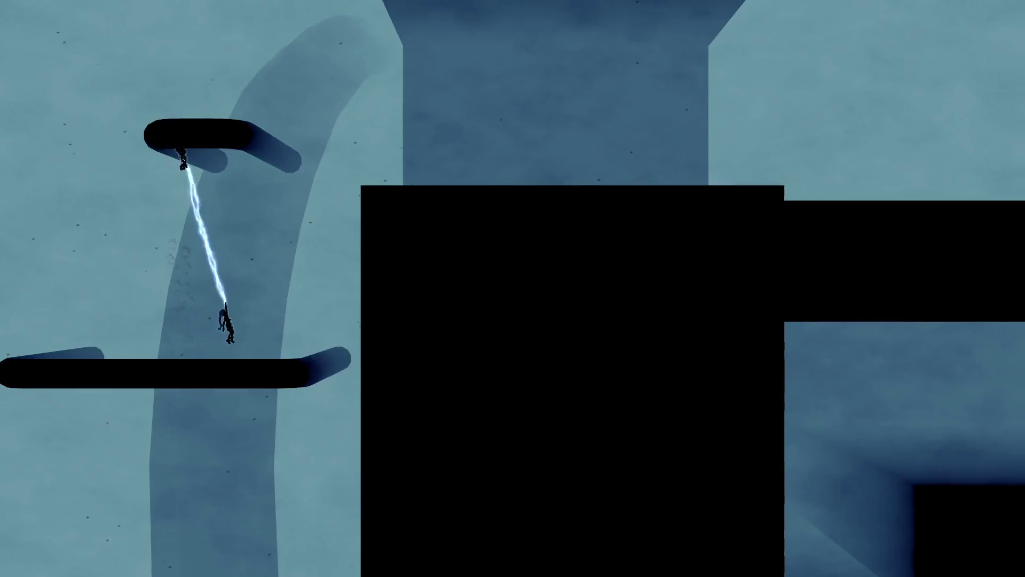
Step: Run the character right across the floor, then open the development console with the grave key
{"action": "key", "text": "Right"}
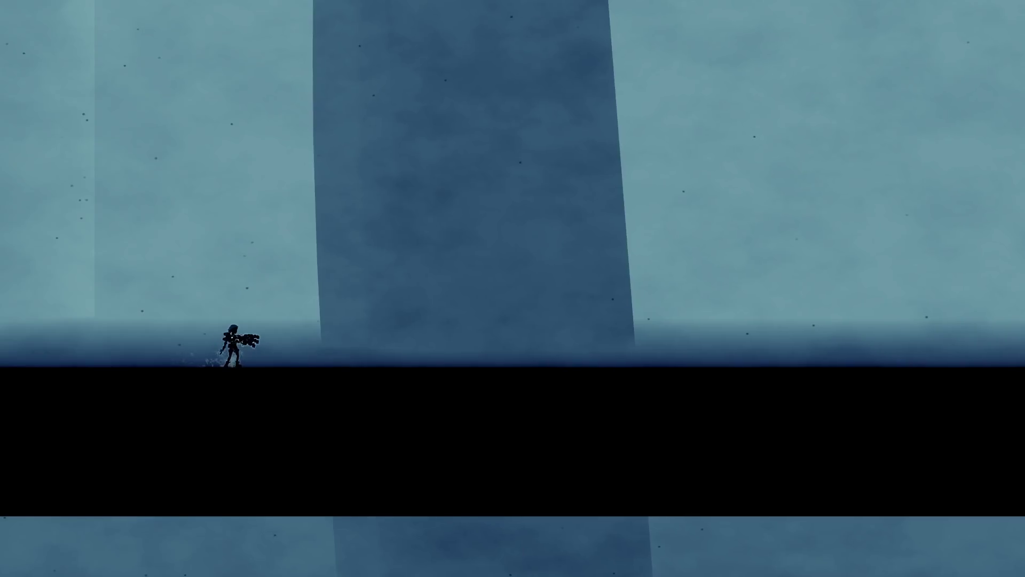
{"action": "key", "text": "grave"}
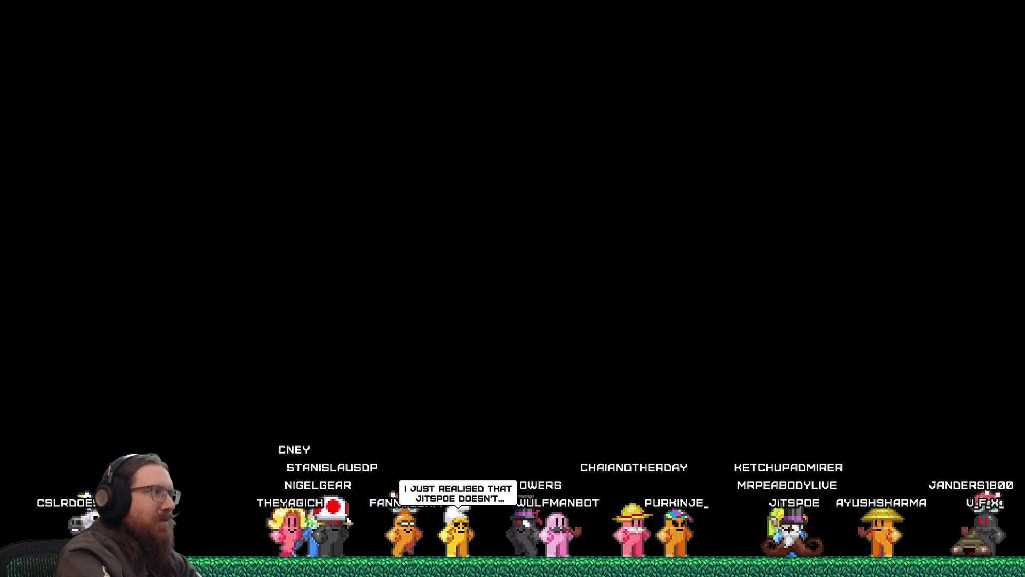
Step: Close the running game window with Alt+F4 to get back to the MountainLevel_AfterBoss scene
{"action": "key", "text": "alt+F4"}
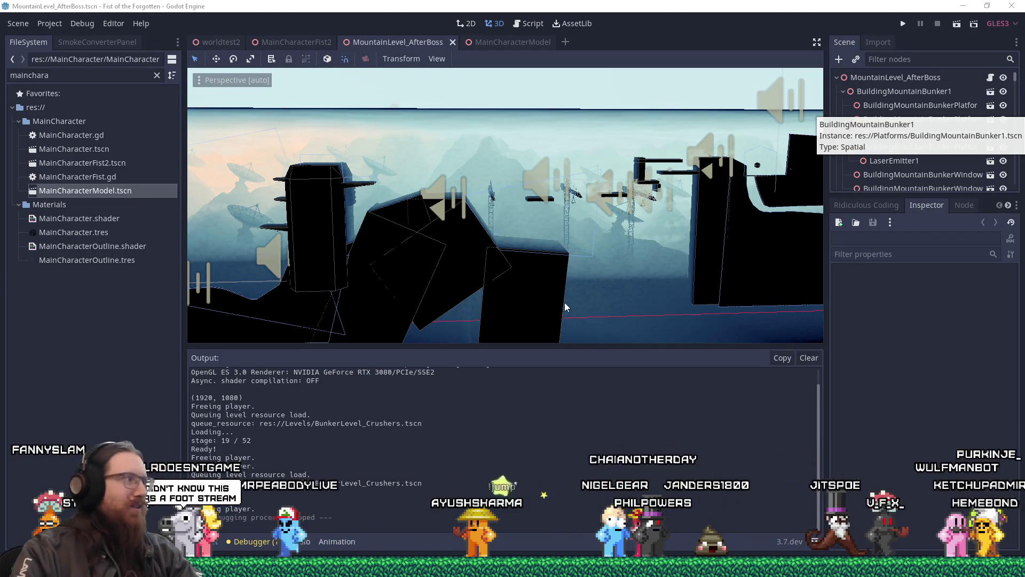
Step: In the window switcher, close the hello folder window and switch to FOTF_Devlog_20211111
{"action": "key", "text": "alt+Tab"}
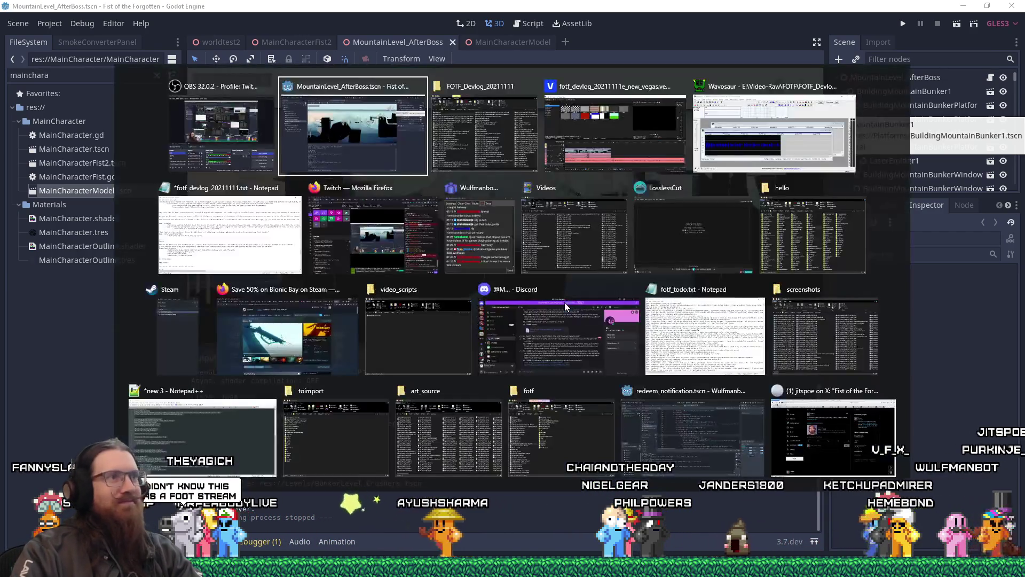
{"action": "key", "text": "alt+Tab"}
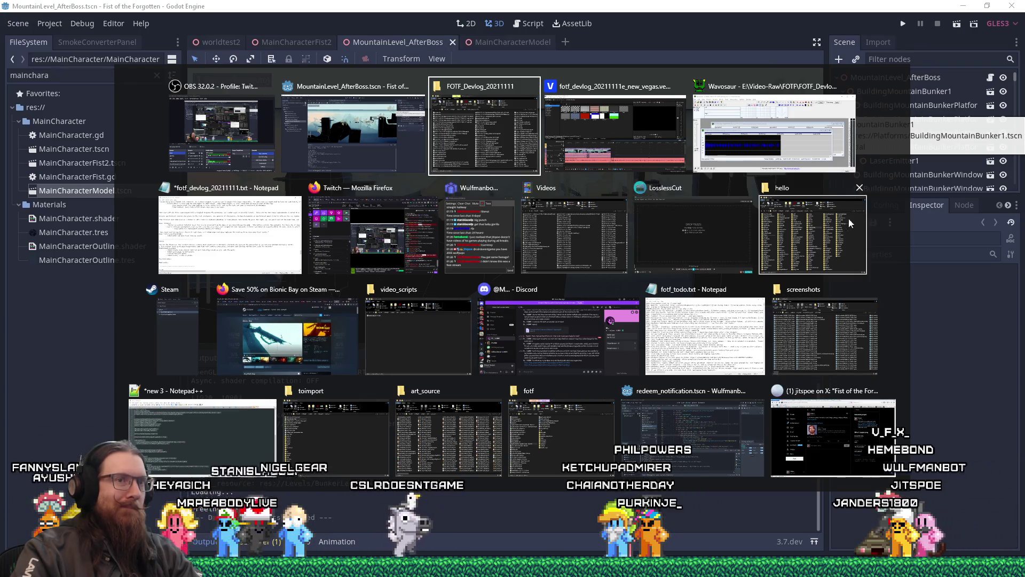
{"action": "left_click", "coordinate": [860, 188]}
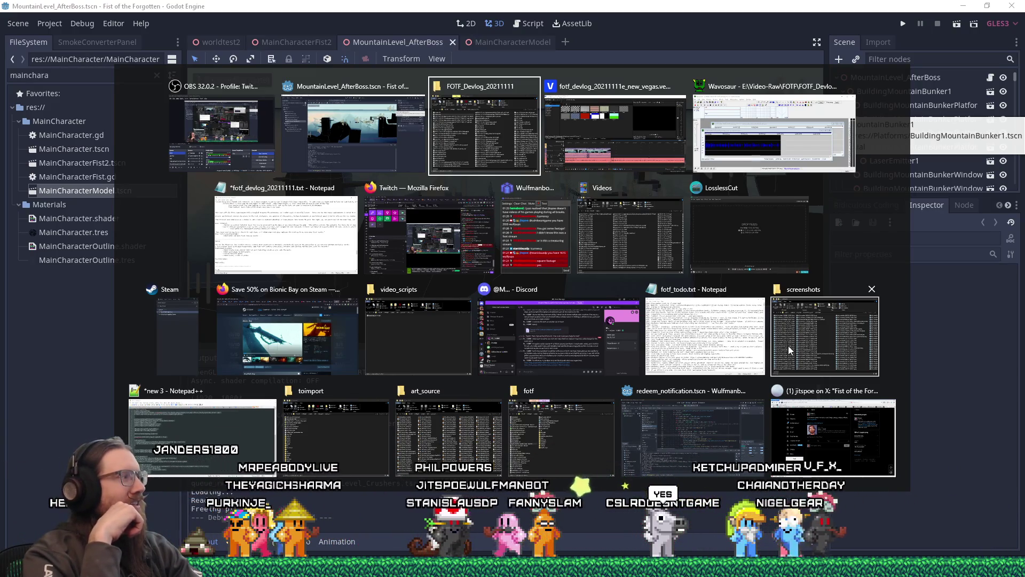
{"action": "key", "text": "Return"}
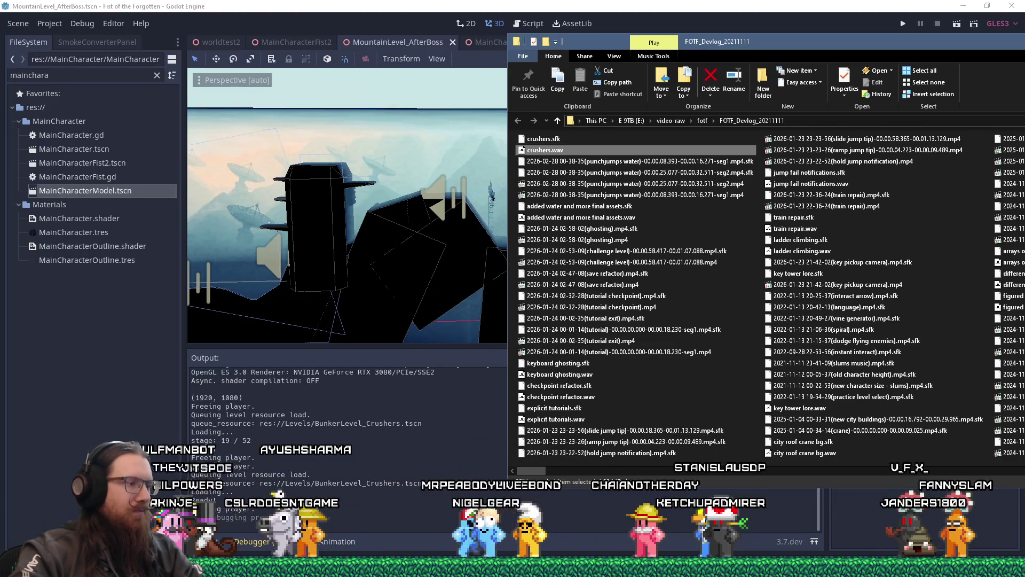
Step: Bring the FOTF_Devlog_20211111 folder window to the front from its taskbar preview
{"action": "mouse_move", "coordinate": [307, 567]}
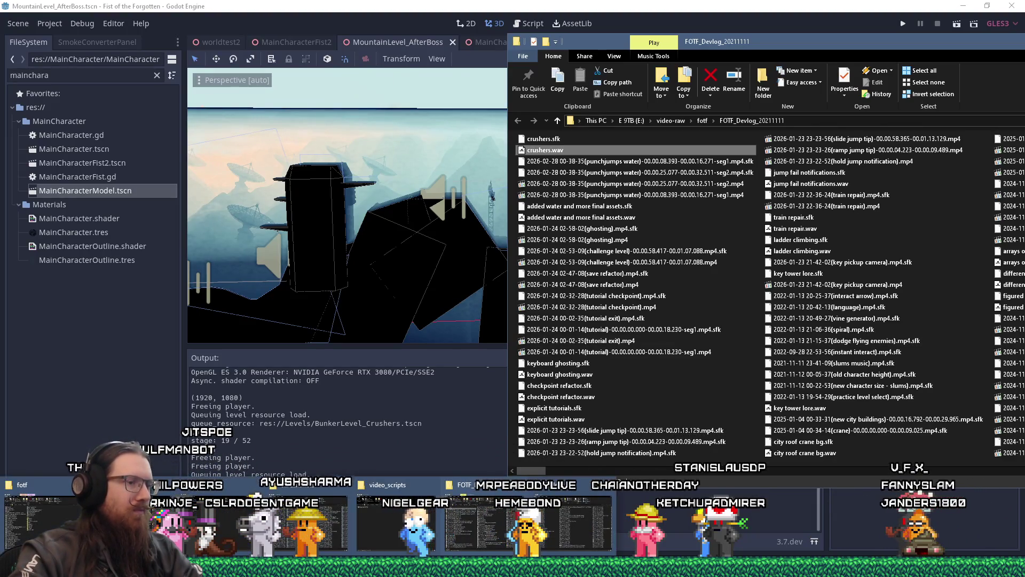
{"action": "left_click", "coordinate": [585, 510]}
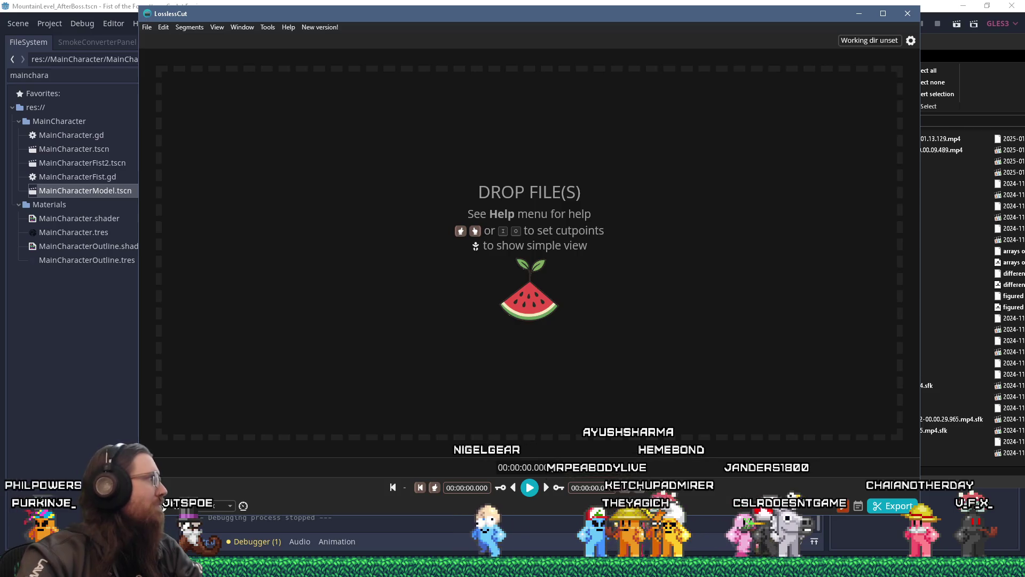
Step: Load the crushers recording into LosslessCut and set its segment start at 00:00:25.124
{"action": "left_click_drag", "start_coordinate": [414, 238], "coordinate": [422, 245]}
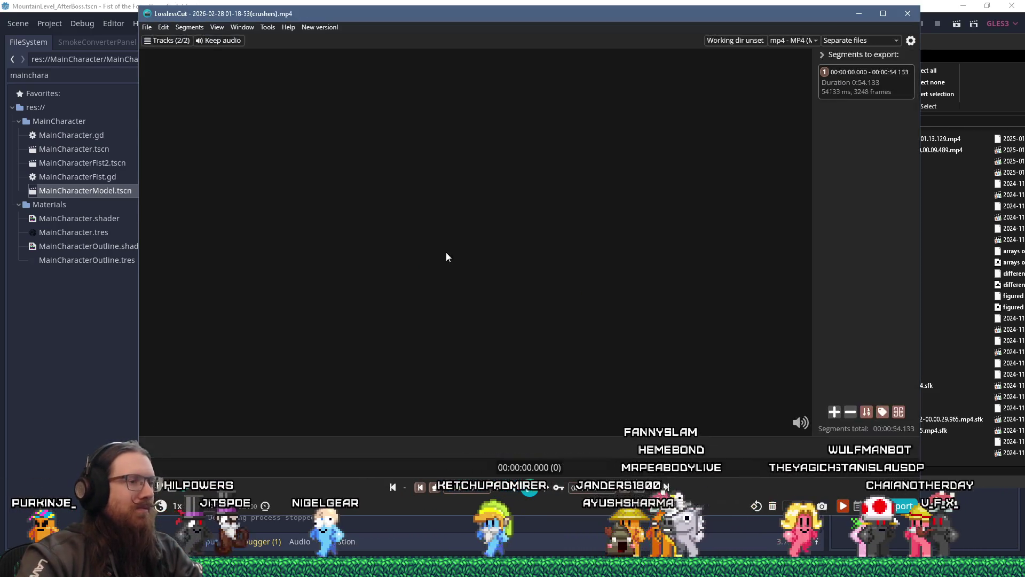
{"action": "left_click", "coordinate": [563, 468]}
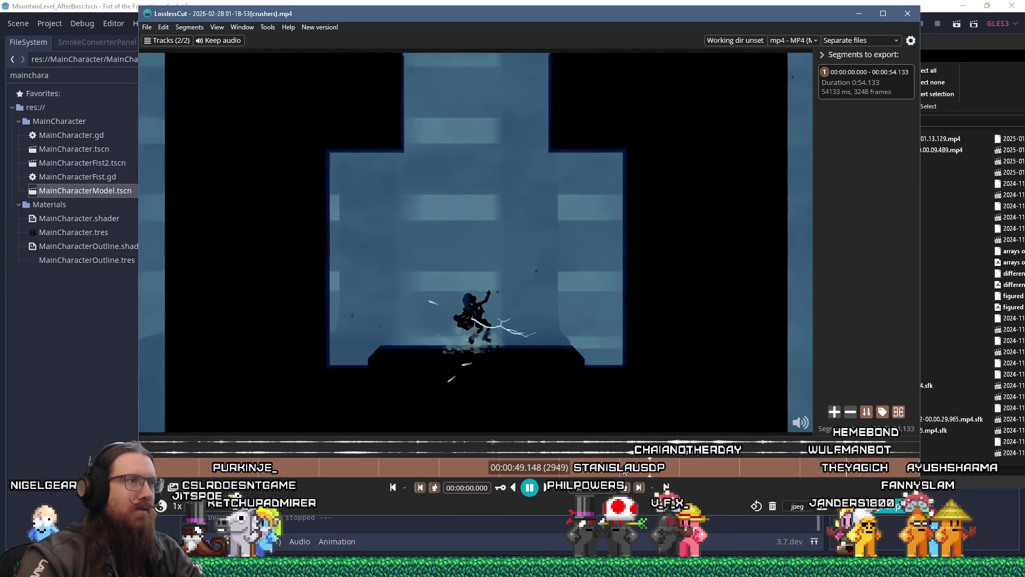
{"action": "left_click", "coordinate": [521, 468]}
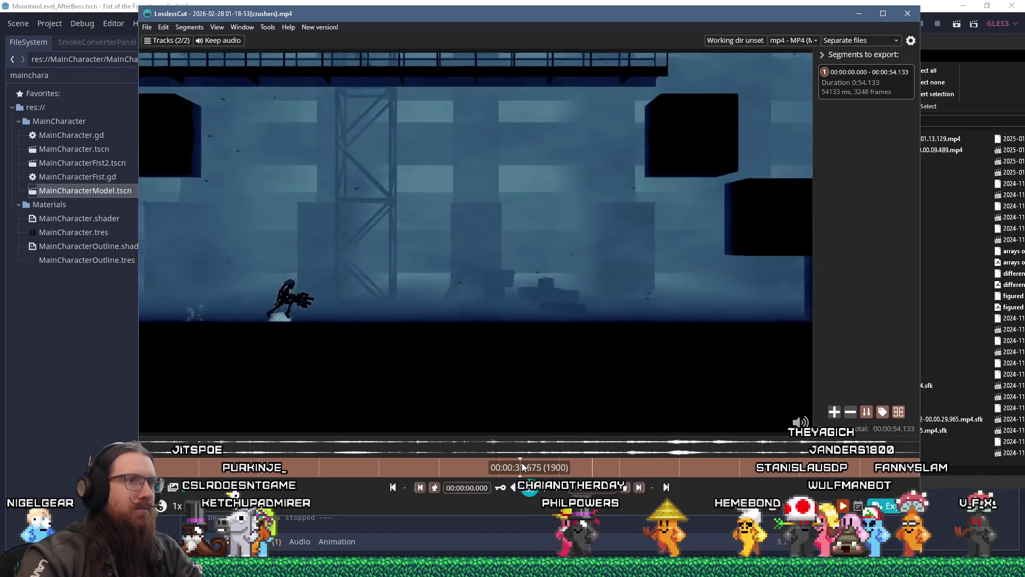
{"action": "left_click", "coordinate": [502, 468]}
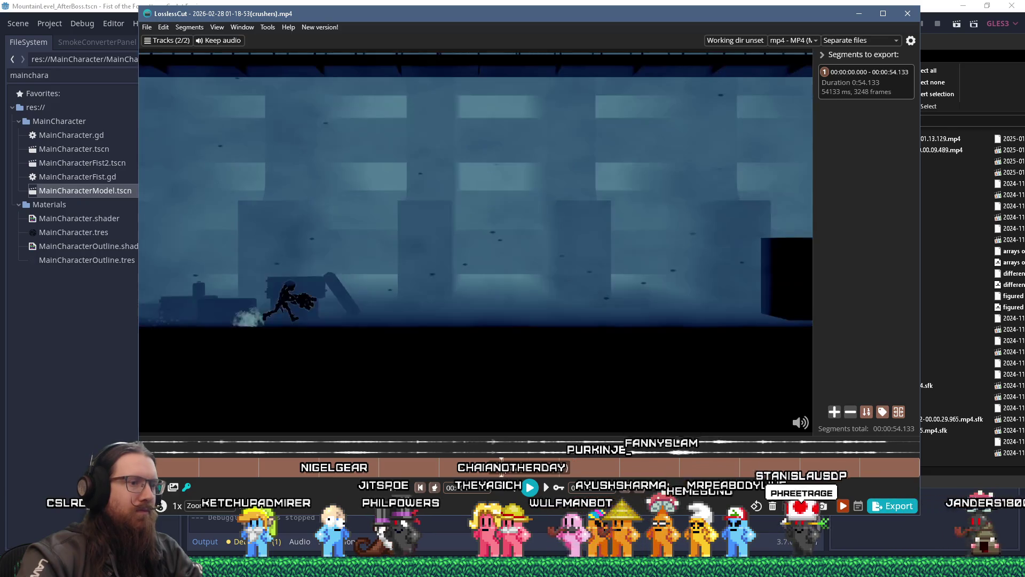
{"action": "left_click", "coordinate": [437, 487]}
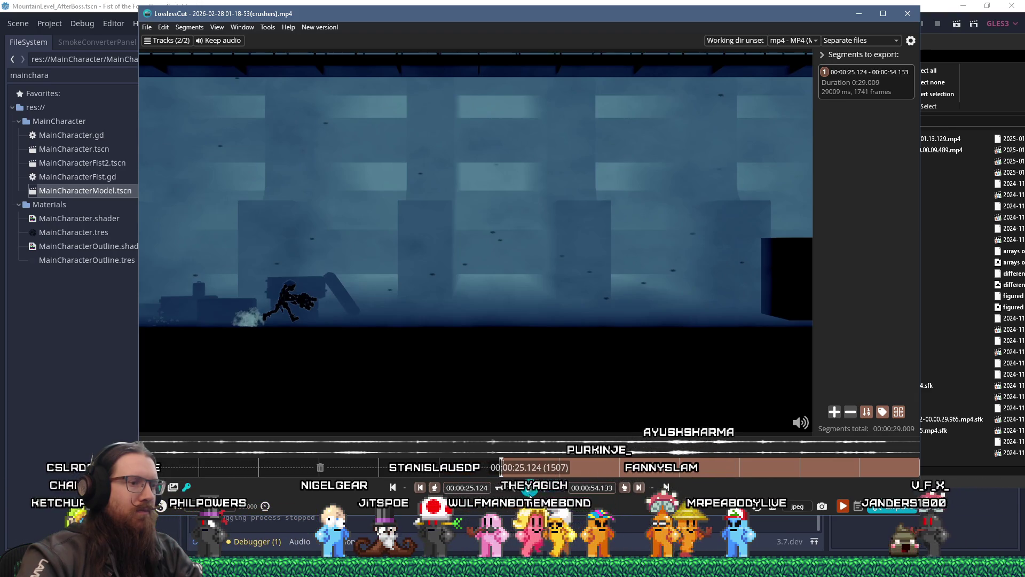
{"action": "left_click", "coordinate": [530, 487]}
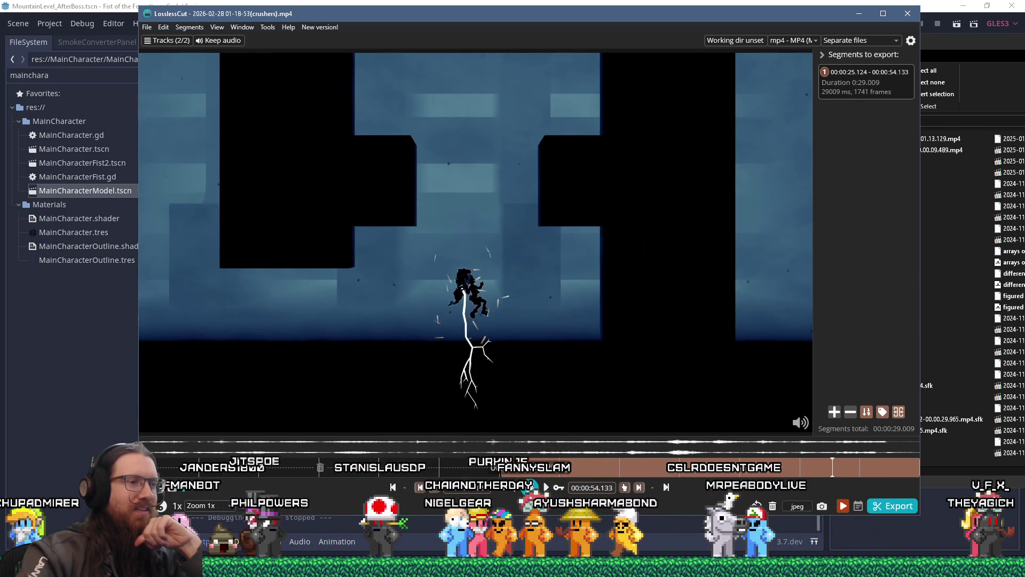
{"action": "key", "text": "Up"}
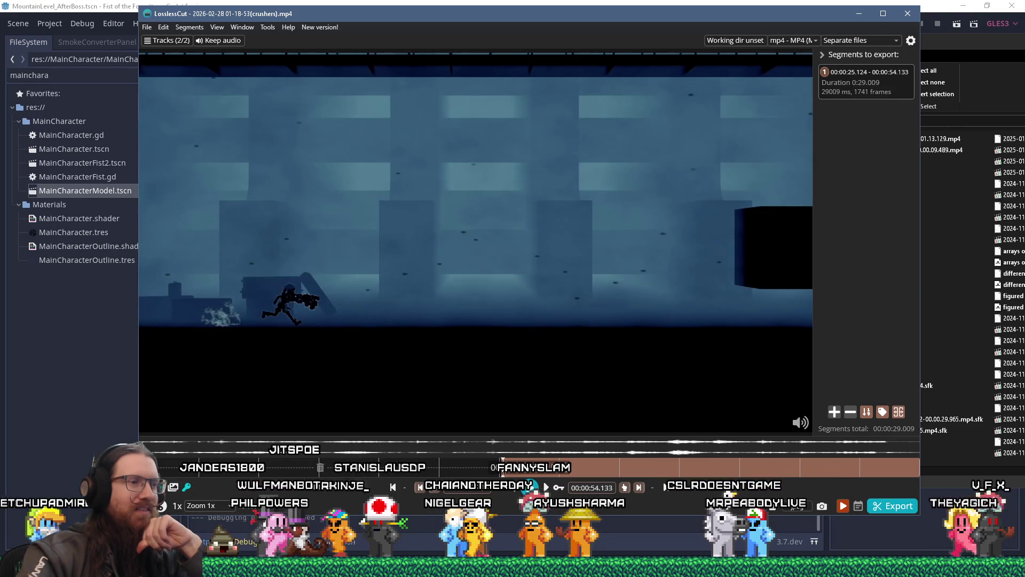
{"action": "left_click", "coordinate": [500, 470]}
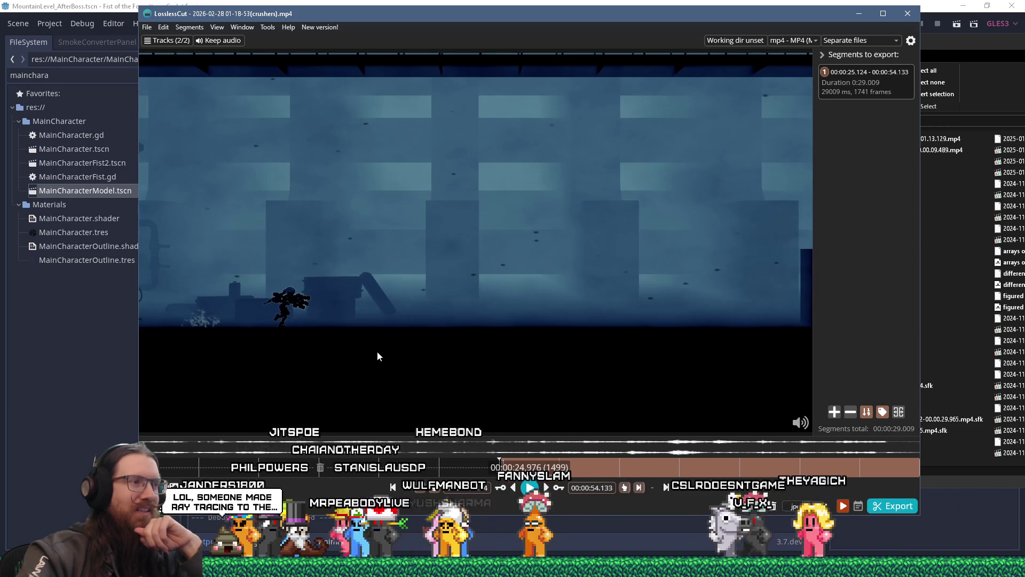
{"action": "left_click", "coordinate": [530, 488]}
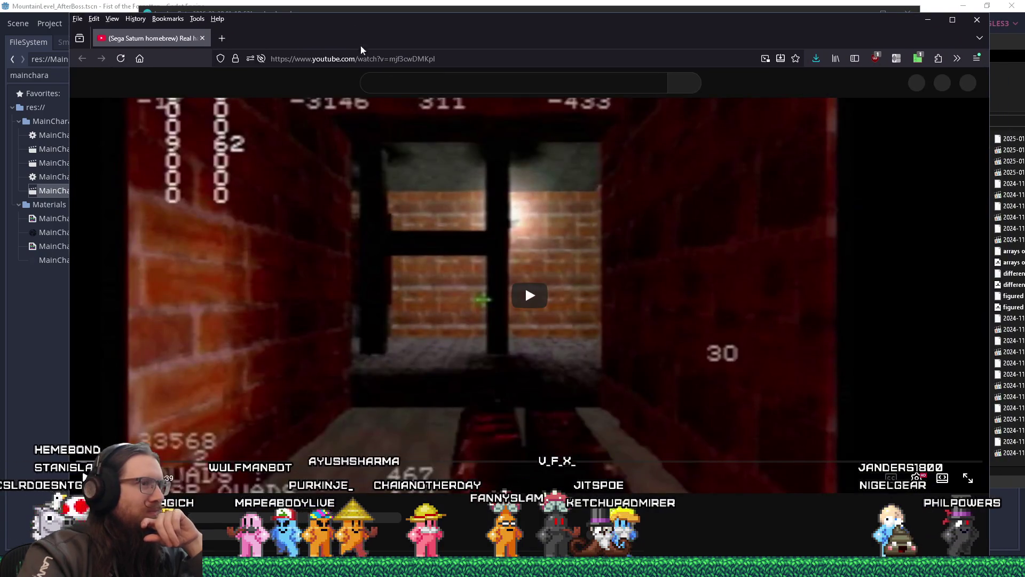
Step: Play the Sega Saturn homebrew ray tracing video, then seek further ahead in it
{"action": "left_click", "coordinate": [483, 273]}
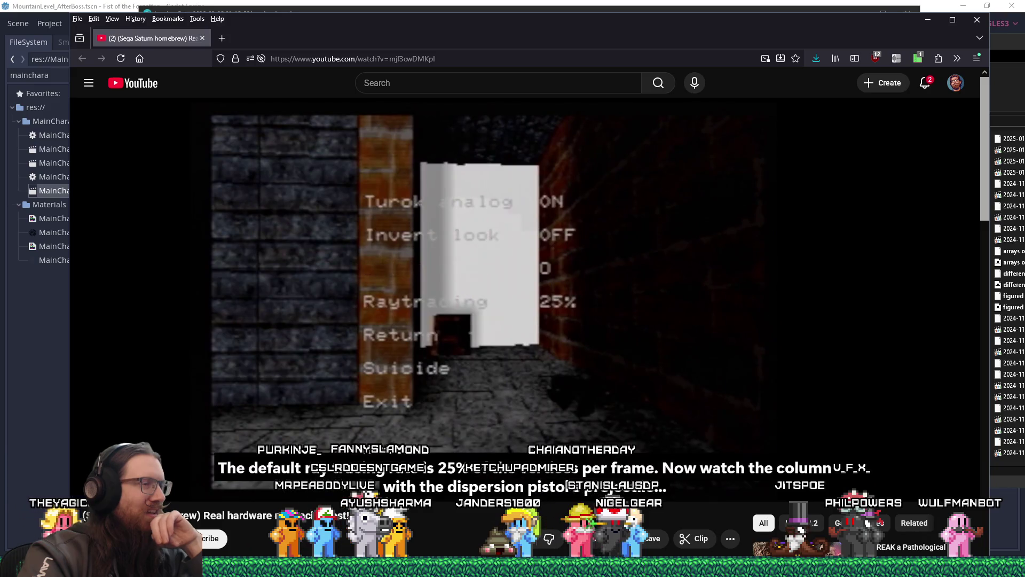
{"action": "mouse_move", "coordinate": [482, 271]}
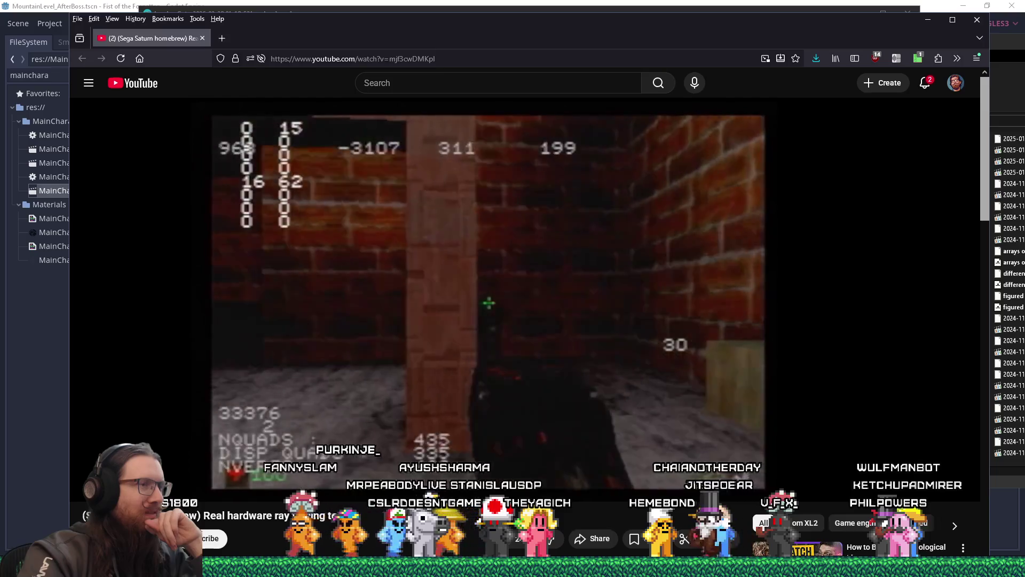
{"action": "mouse_move", "coordinate": [511, 257]}
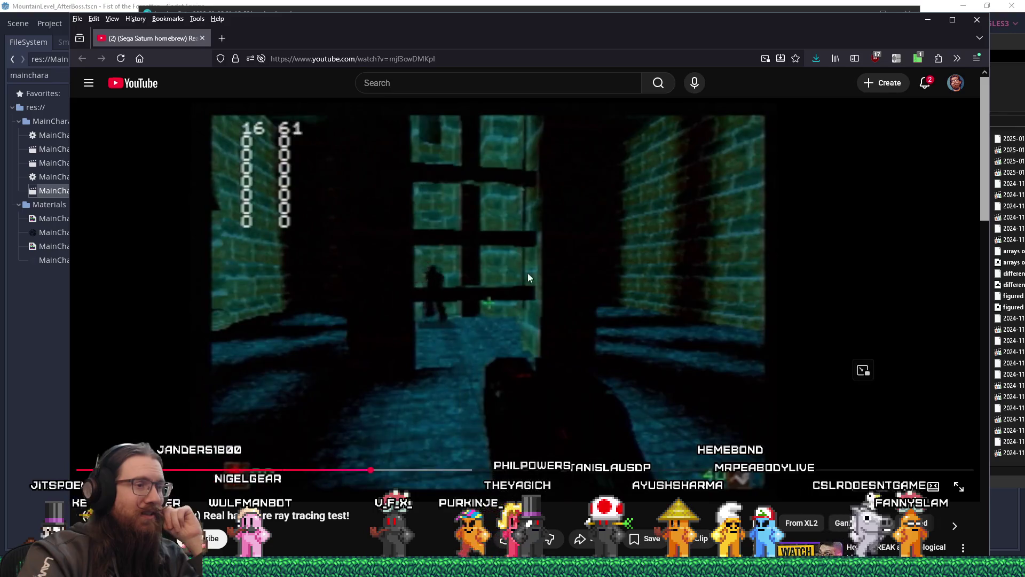
{"action": "left_click", "coordinate": [477, 470]}
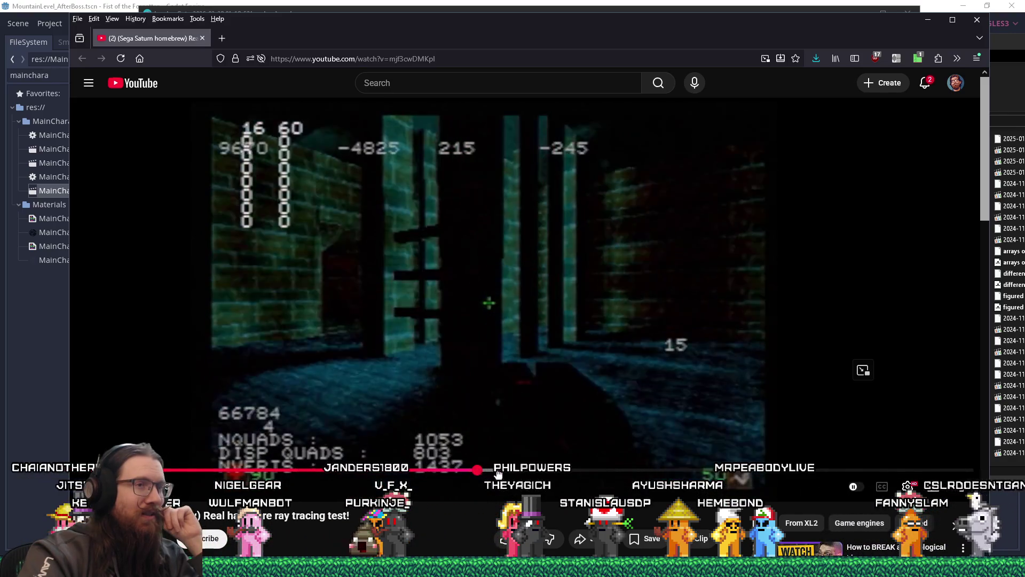
Step: Seek the ray tracing video past the red, brown and green rooms to the blue-wall scene near 6:14
{"action": "left_click", "coordinate": [524, 472]}
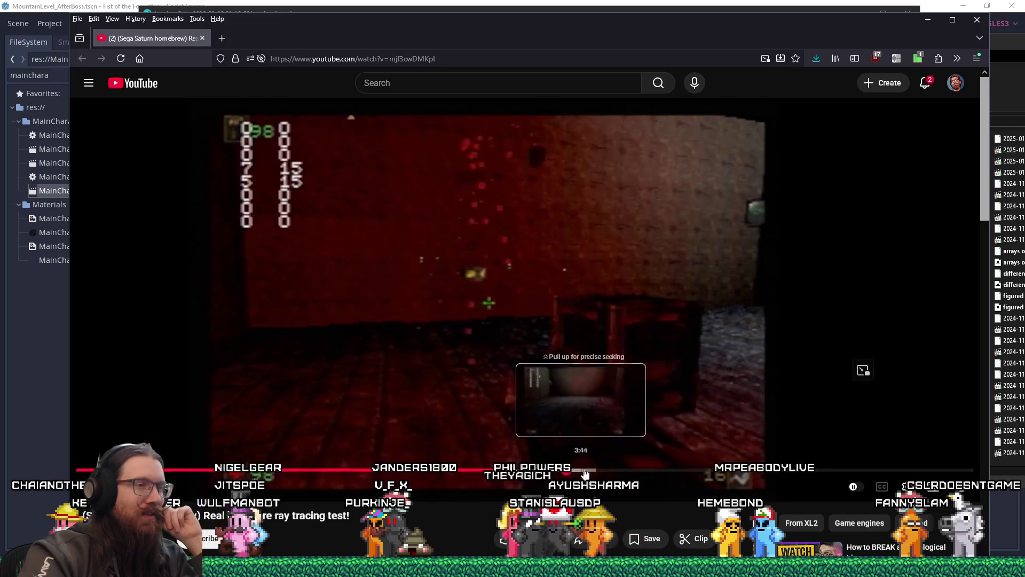
{"action": "left_click", "coordinate": [585, 471]}
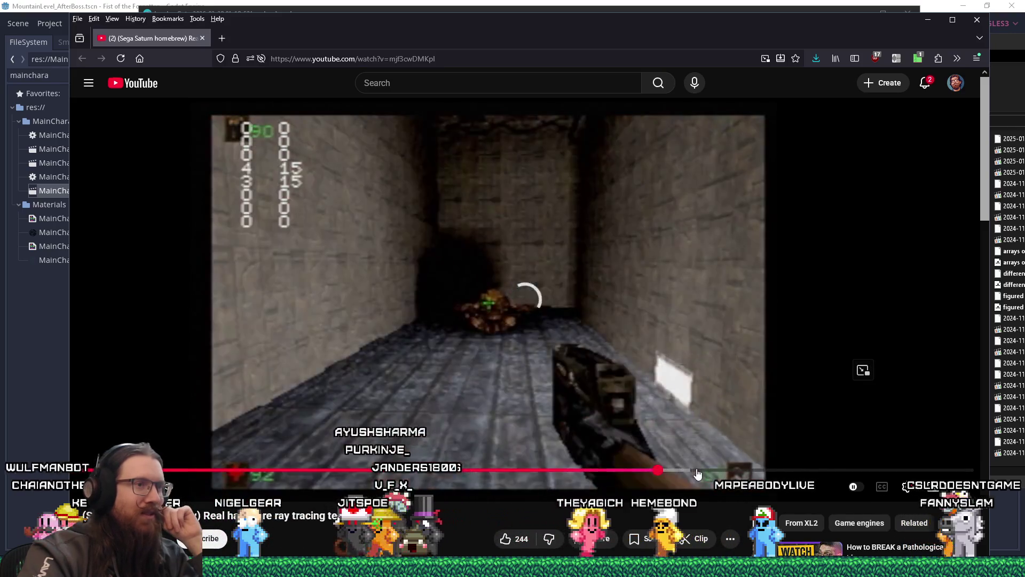
{"action": "left_click", "coordinate": [697, 470]}
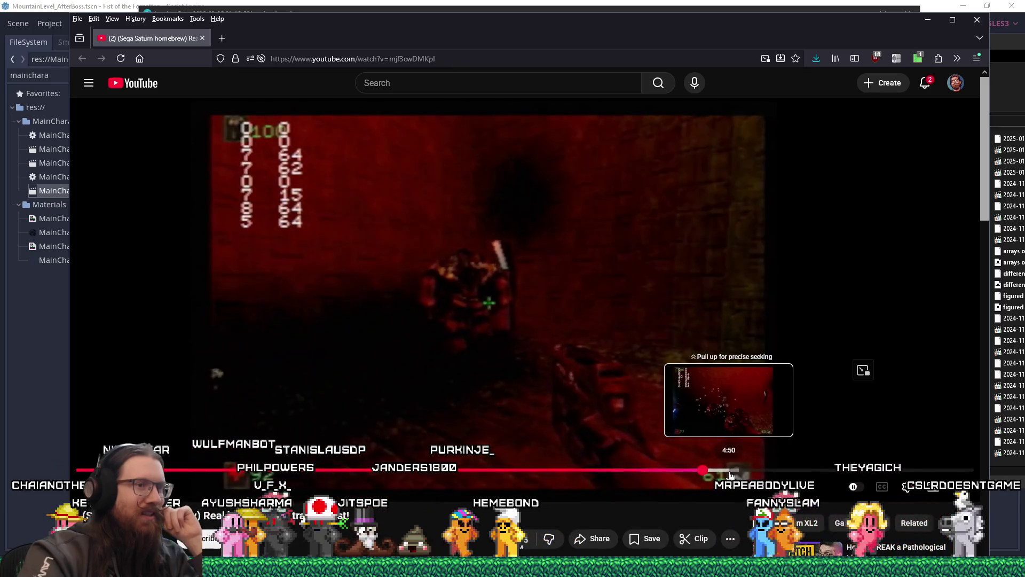
{"action": "left_click_drag", "start_coordinate": [755, 471], "coordinate": [796, 469]}
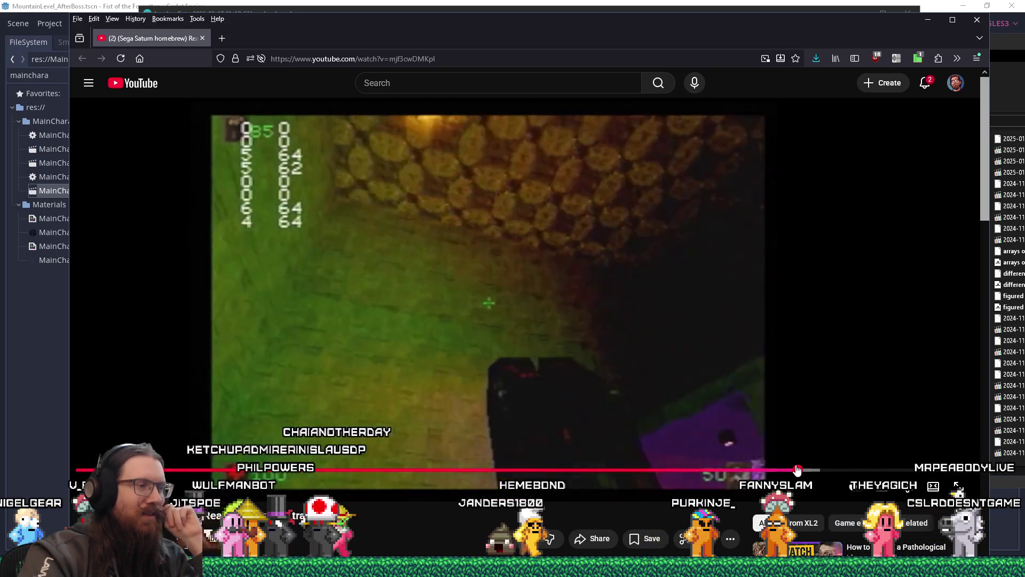
{"action": "left_click_drag", "start_coordinate": [796, 469], "coordinate": [805, 470]}
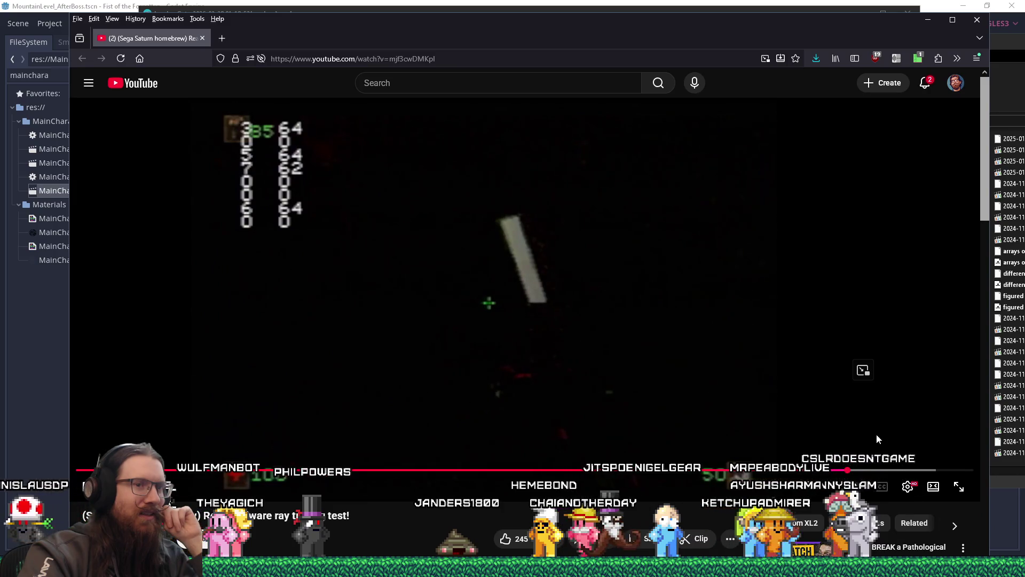
{"action": "left_click_drag", "start_coordinate": [895, 470], "coordinate": [897, 473]}
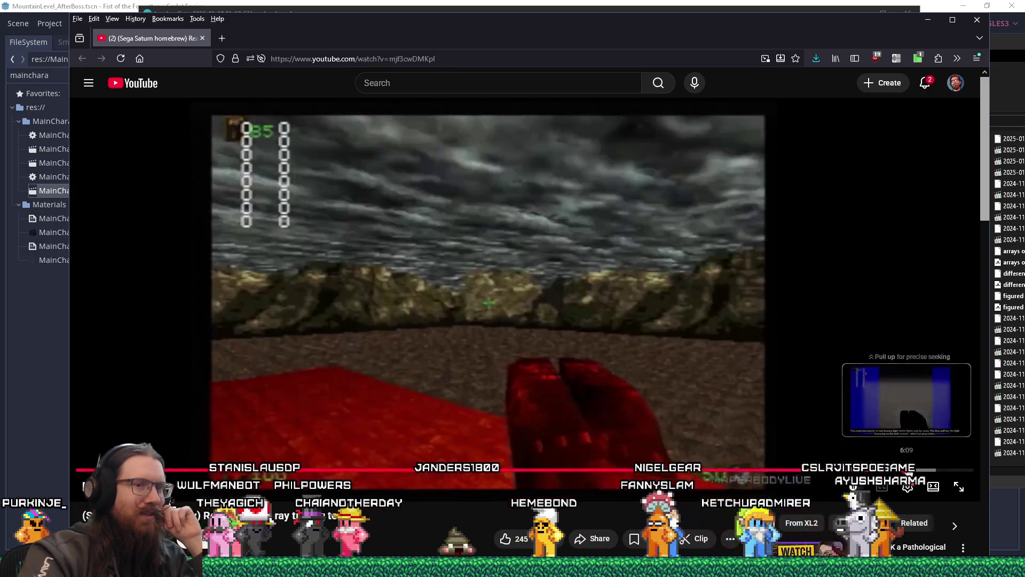
{"action": "left_click", "coordinate": [907, 469]}
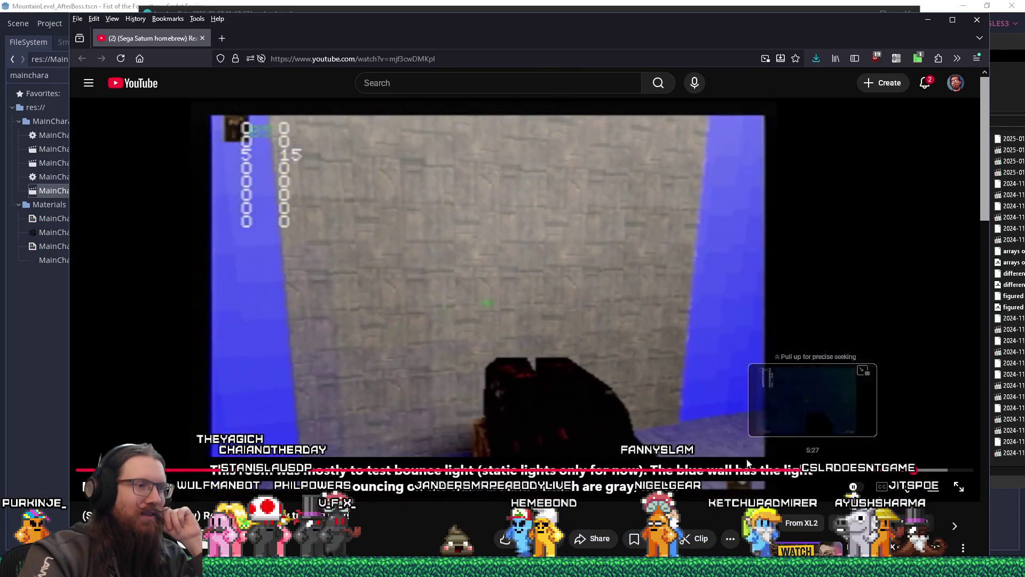
{"action": "scroll", "coordinate": [514, 469], "scroll_direction": "down", "scroll_amount": 4}
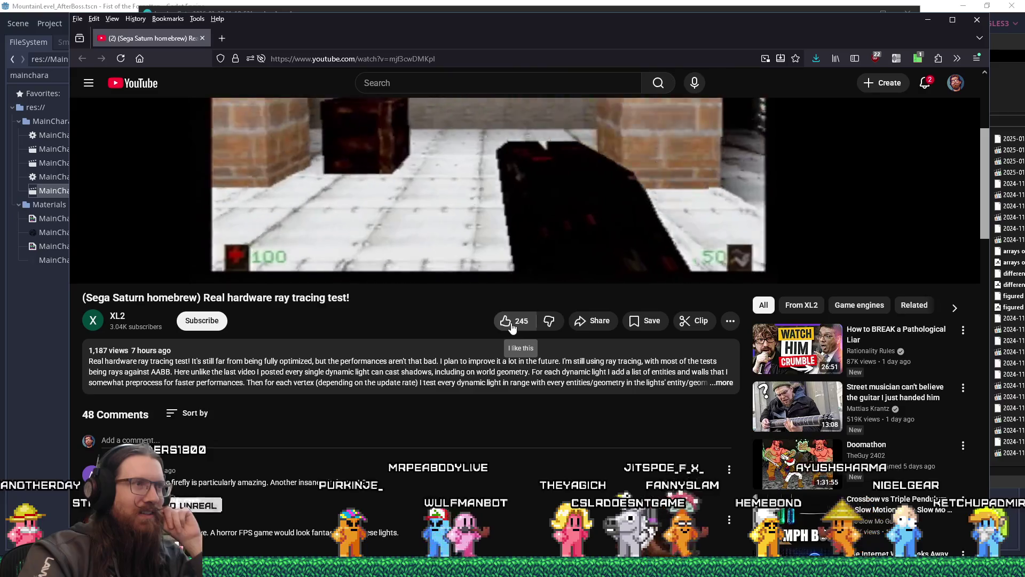
Step: Like the ray tracing video, read through its comments, then close the tab to return to LosslessCut
{"action": "left_click", "coordinate": [512, 324]}
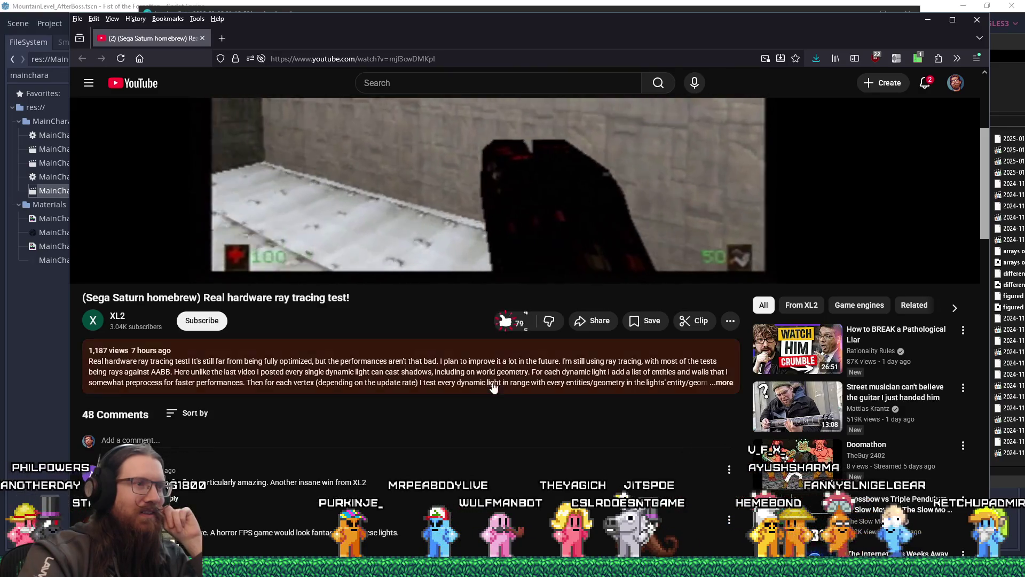
{"action": "scroll", "coordinate": [482, 425], "scroll_direction": "down", "scroll_amount": 4}
{"action": "scroll", "coordinate": [482, 423], "scroll_direction": "down", "scroll_amount": 4}
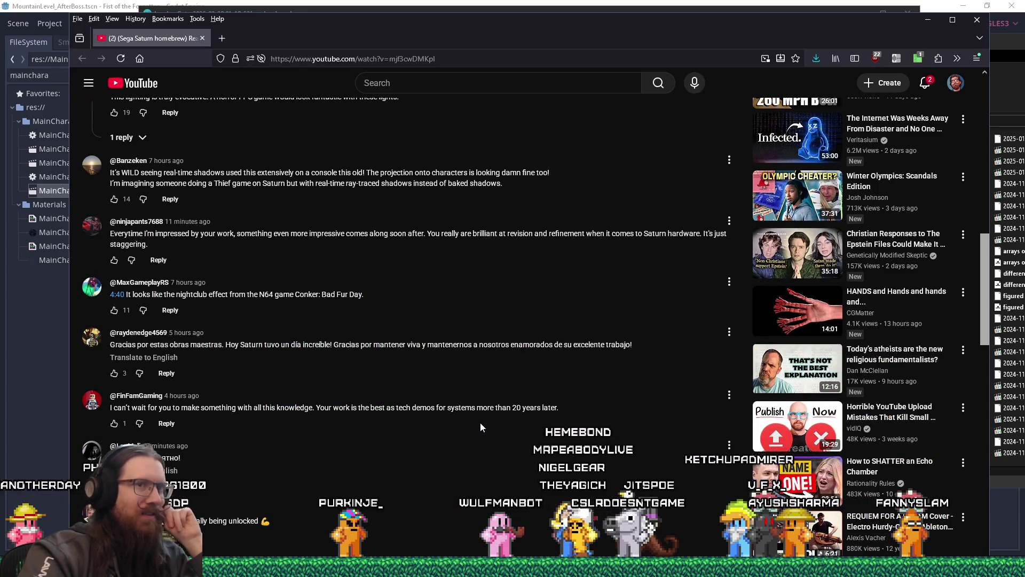
{"action": "scroll", "coordinate": [481, 426], "scroll_direction": "down", "scroll_amount": 5}
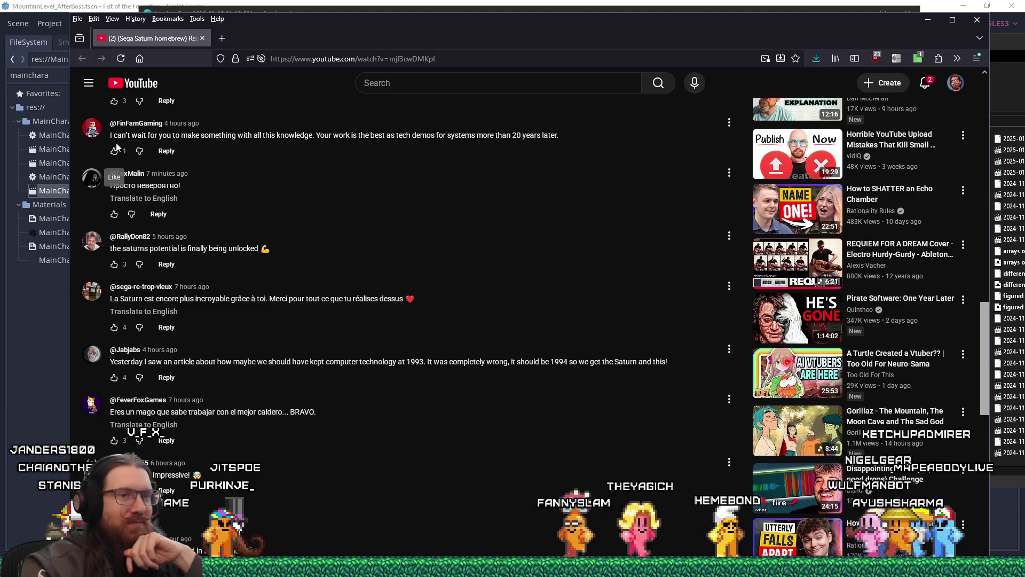
{"action": "mouse_move", "coordinate": [881, 424]}
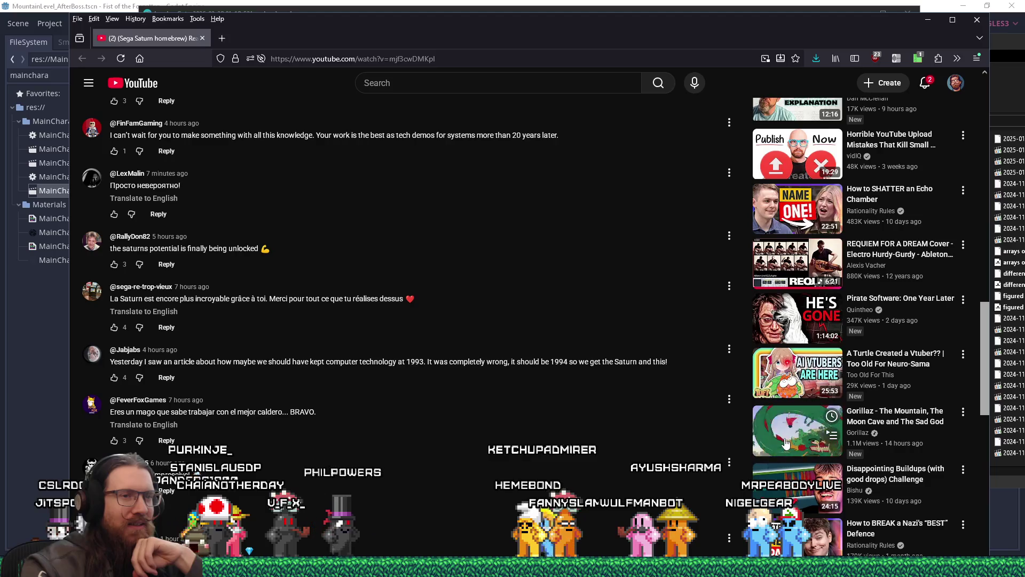
{"action": "scroll", "coordinate": [785, 442], "scroll_direction": "down", "scroll_amount": 1}
{"action": "scroll", "coordinate": [662, 419], "scroll_direction": "down", "scroll_amount": 4}
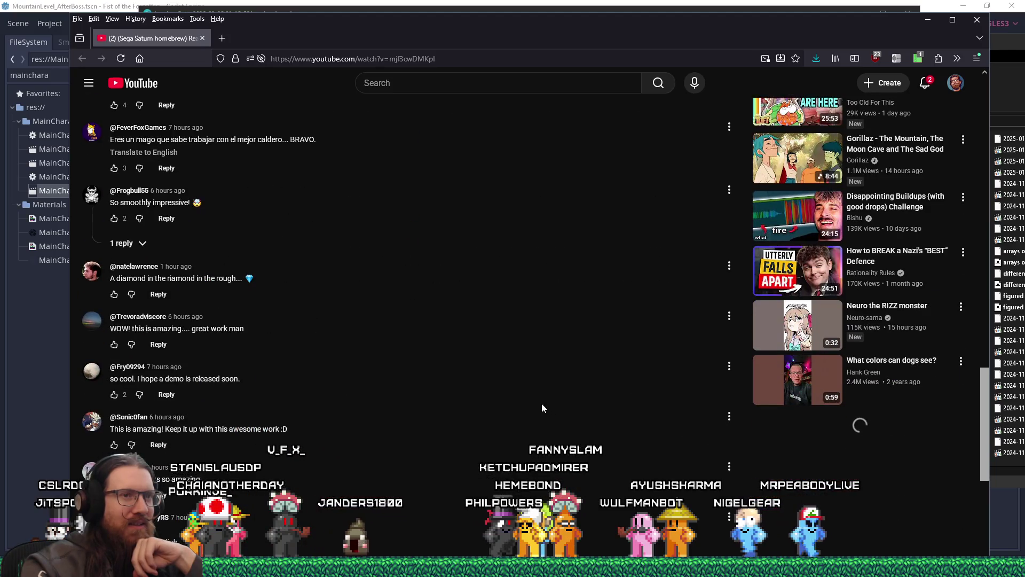
{"action": "scroll", "coordinate": [524, 405], "scroll_direction": "up", "scroll_amount": 4}
{"action": "scroll", "coordinate": [525, 401], "scroll_direction": "up", "scroll_amount": 5}
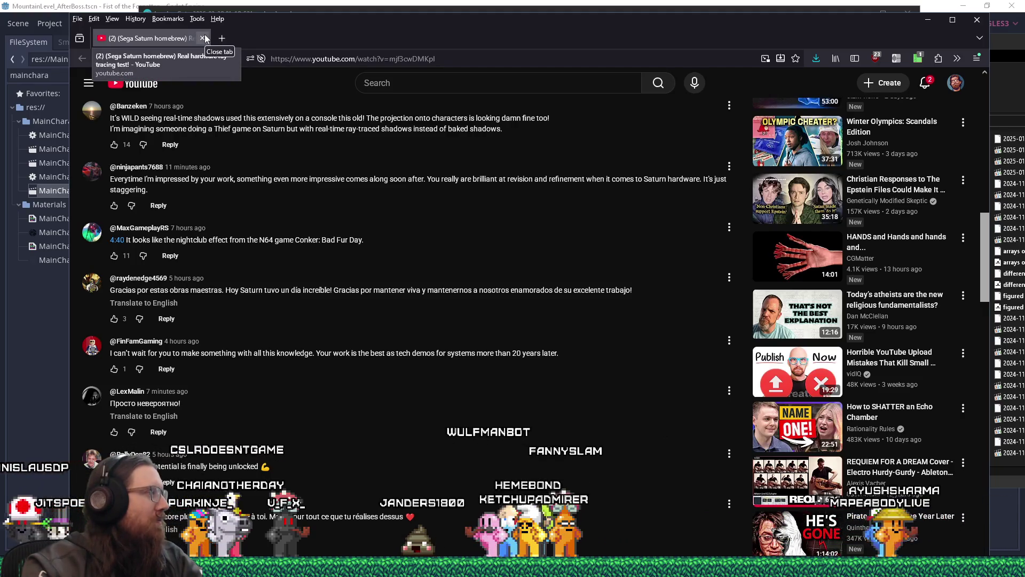
{"action": "left_click", "coordinate": [205, 38]}
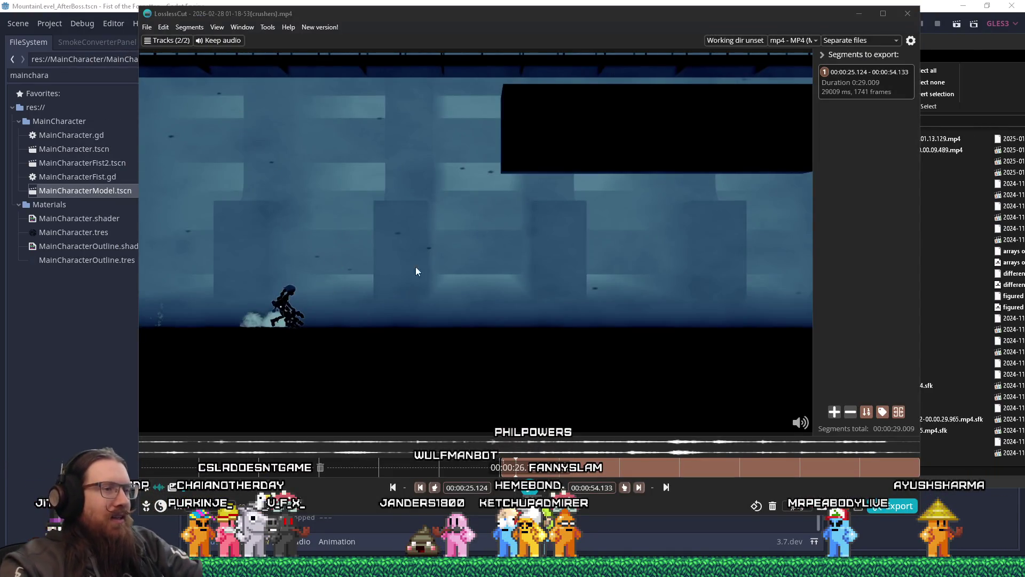
Step: Scrub the crushers clip to locate the segment end around 00:45
{"action": "left_click_drag", "start_coordinate": [748, 466], "coordinate": [810, 462]}
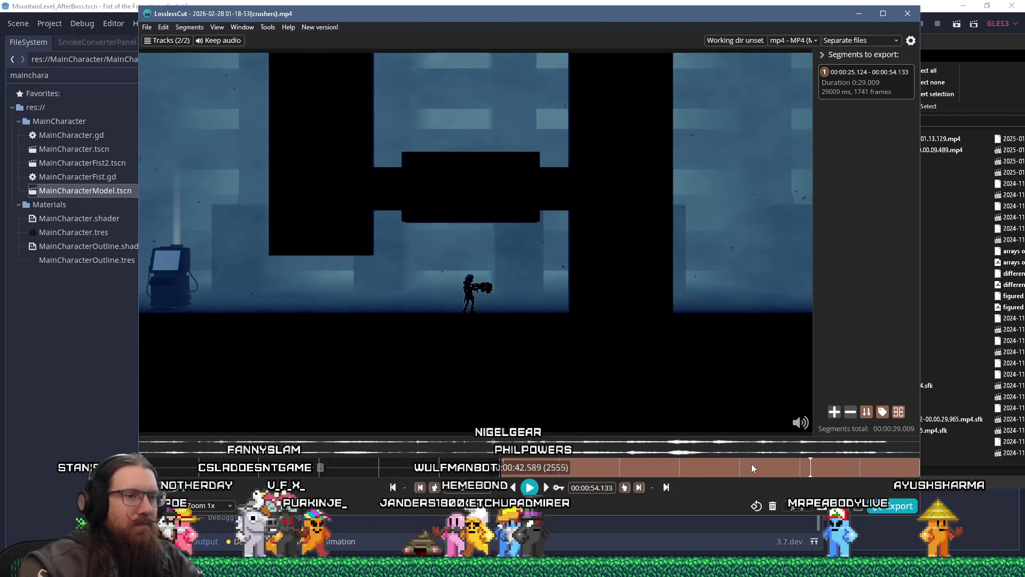
{"action": "left_click", "coordinate": [729, 467]}
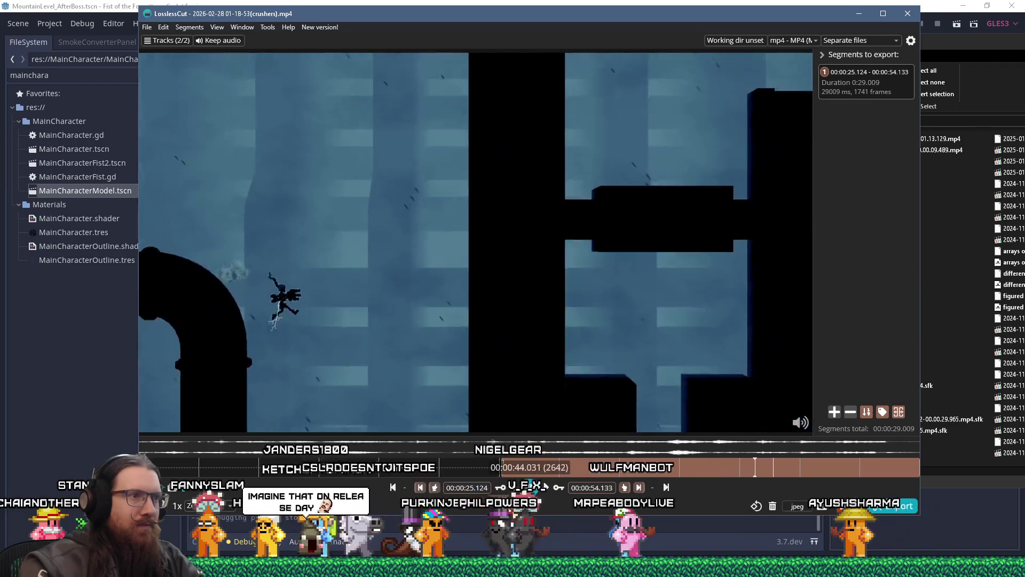
{"action": "left_click", "coordinate": [529, 487]}
{"action": "left_click", "coordinate": [528, 488]}
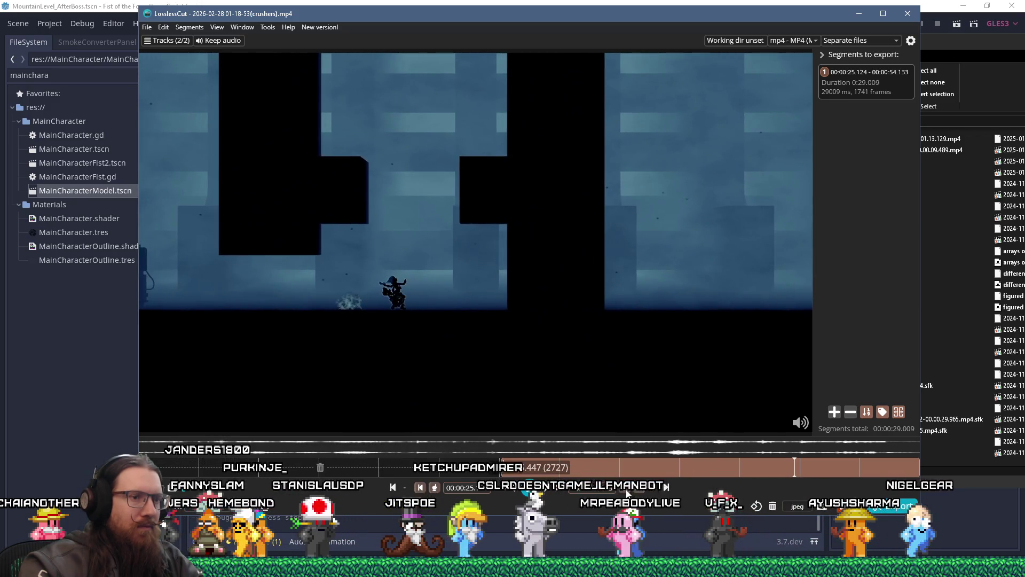
Step: Export the clip trimmed to 00:25.124–00:45.447 (0:20.323), dismiss the confirmation, and close the file
{"action": "left_click", "coordinate": [878, 509]}
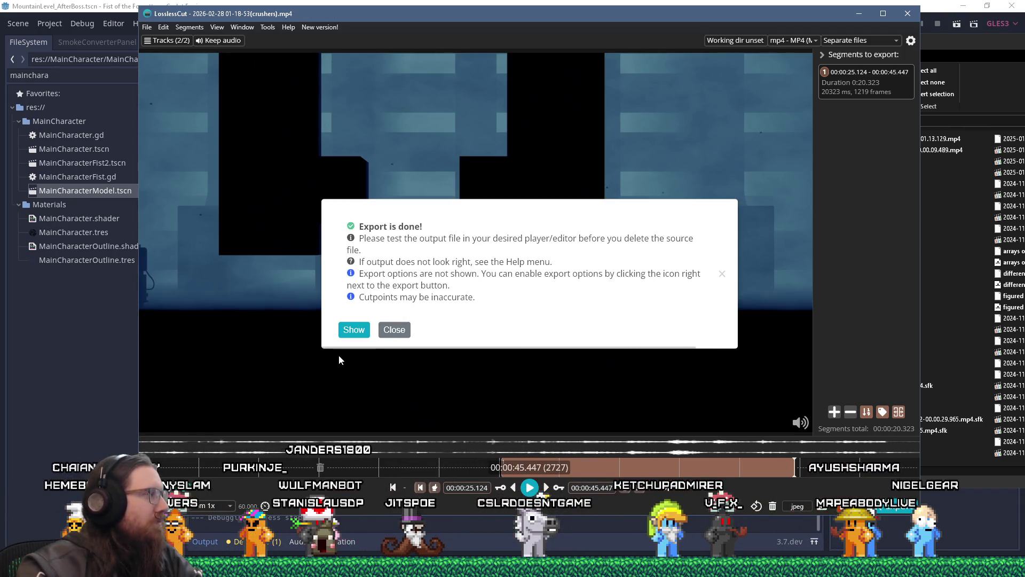
{"action": "left_click", "coordinate": [394, 329]}
{"action": "left_click", "coordinate": [773, 505]}
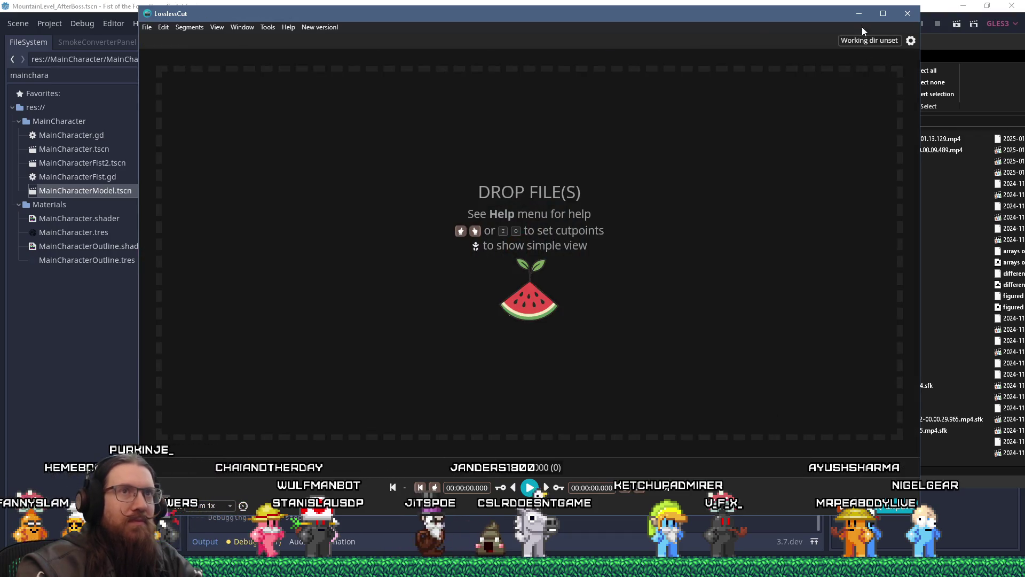
Step: Close LosslessCut and bring the FOTF_Devlog_20211111 folder window to the front
{"action": "left_click", "coordinate": [859, 13]}
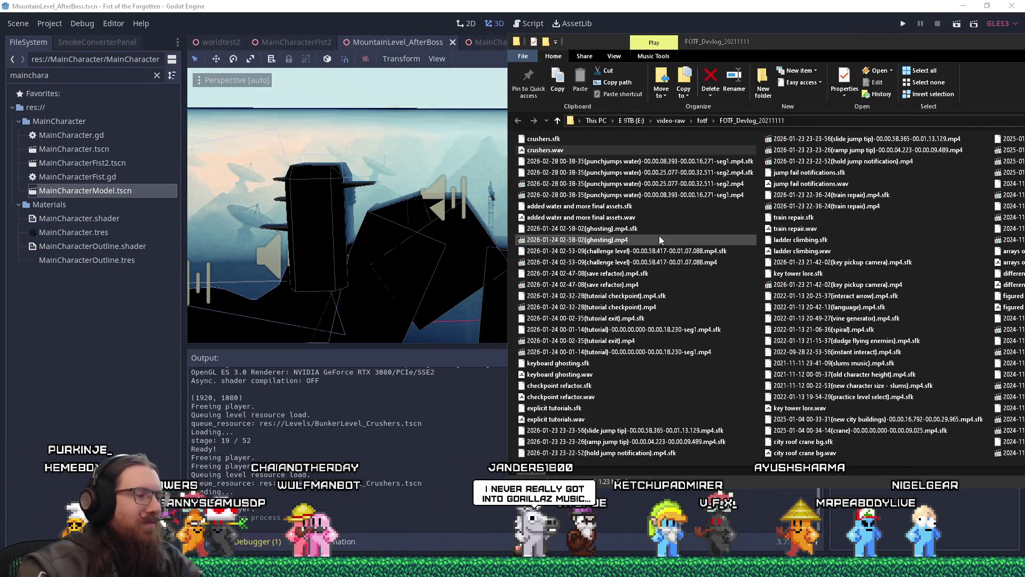
{"action": "left_click", "coordinate": [617, 184]}
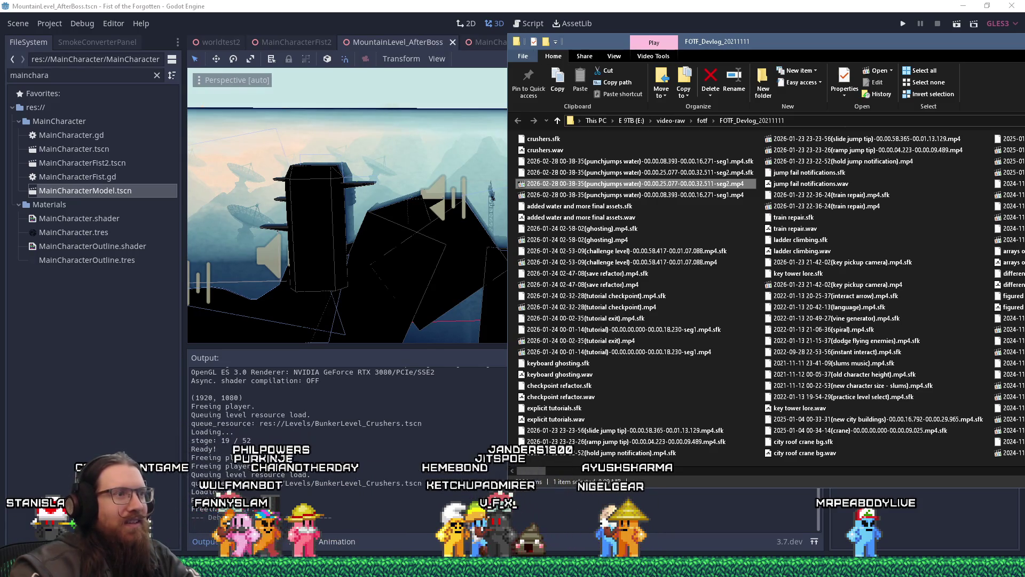
{"action": "left_click_drag", "start_coordinate": [594, 45], "coordinate": [569, 53]}
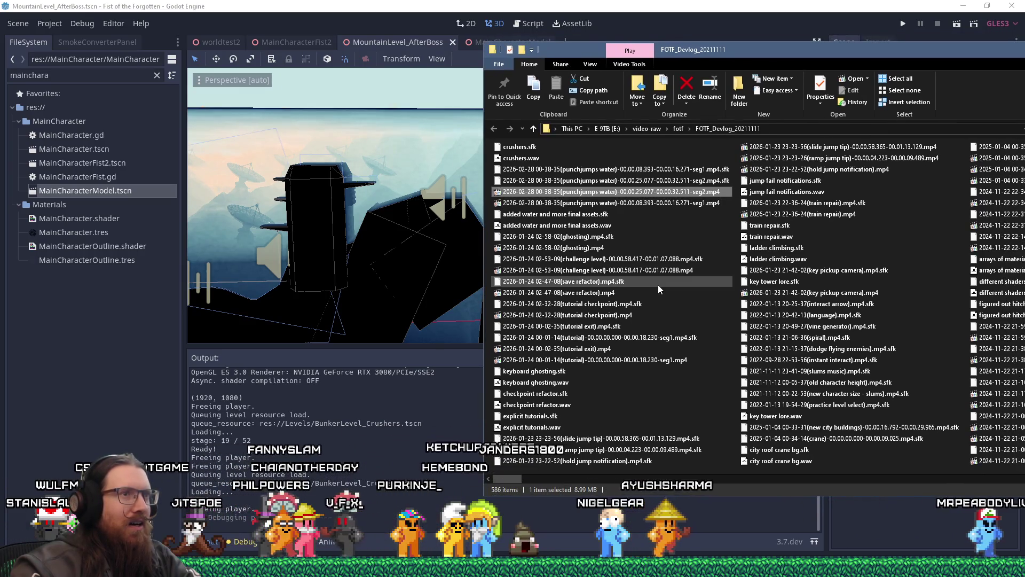
{"action": "mouse_move", "coordinate": [308, 565]}
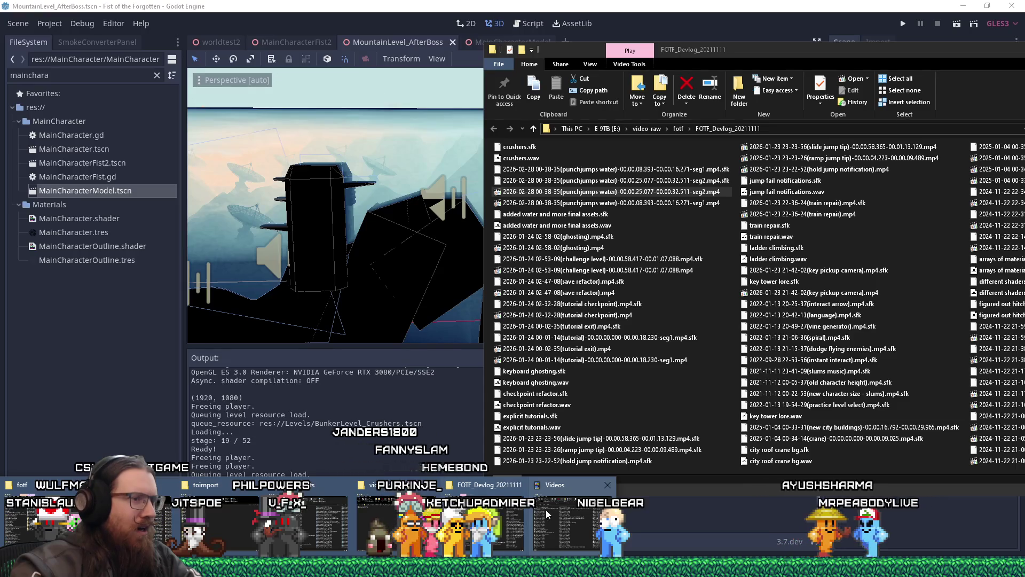
{"action": "left_click", "coordinate": [483, 521]}
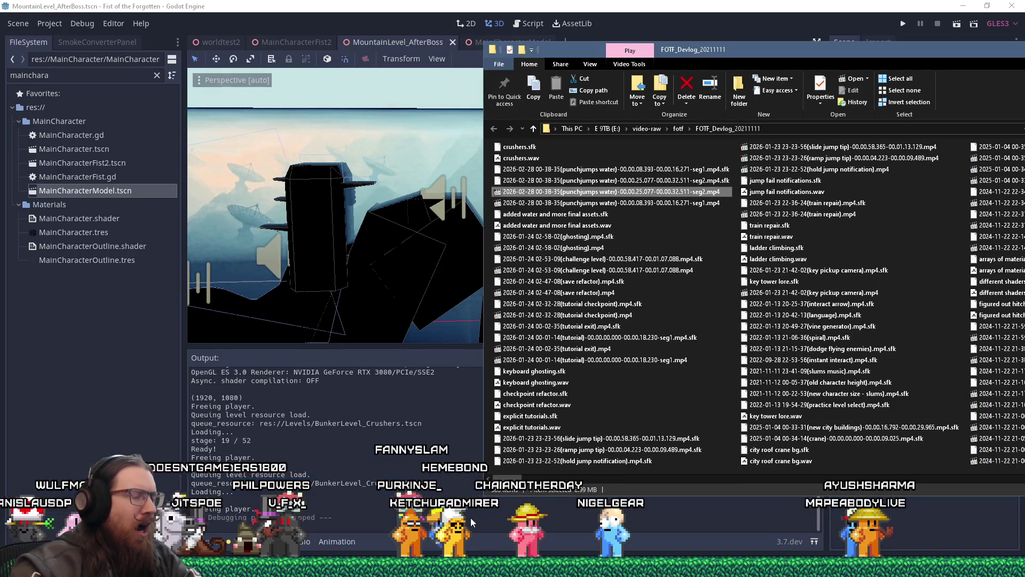
{"action": "mouse_move", "coordinate": [308, 565]}
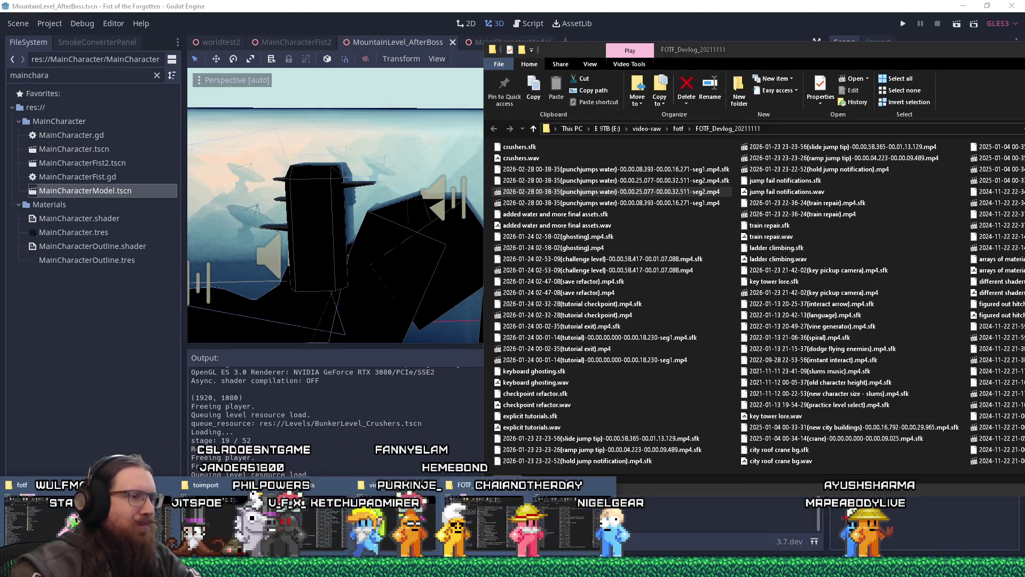
{"action": "left_click", "coordinate": [547, 518]}
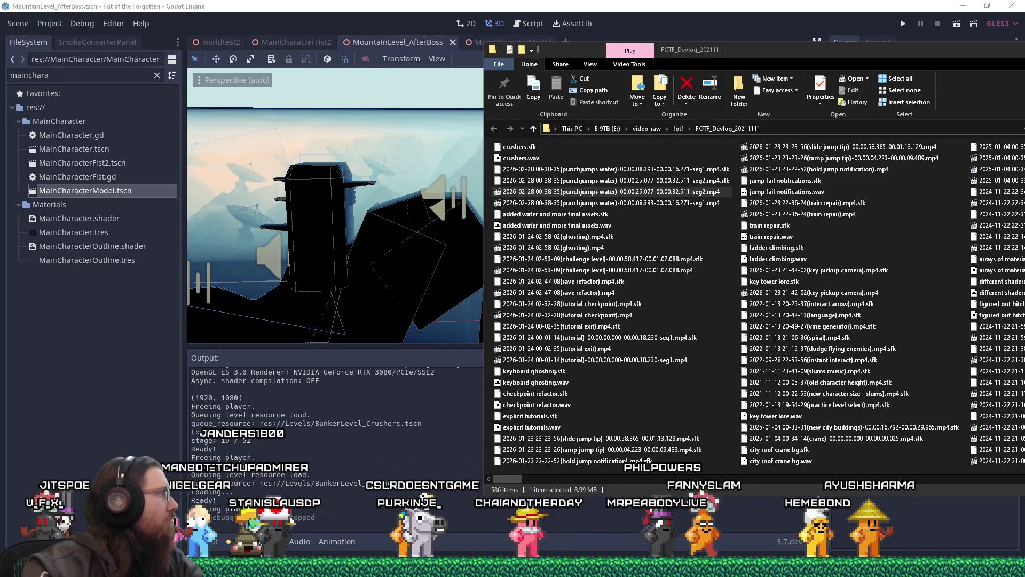
Step: Paste the exported crushers clip into FOTF_Devlog_20211111, then switch to the VEGAS devlog project
{"action": "right_click", "coordinate": [489, 191]}
{"action": "left_click", "coordinate": [522, 268]}
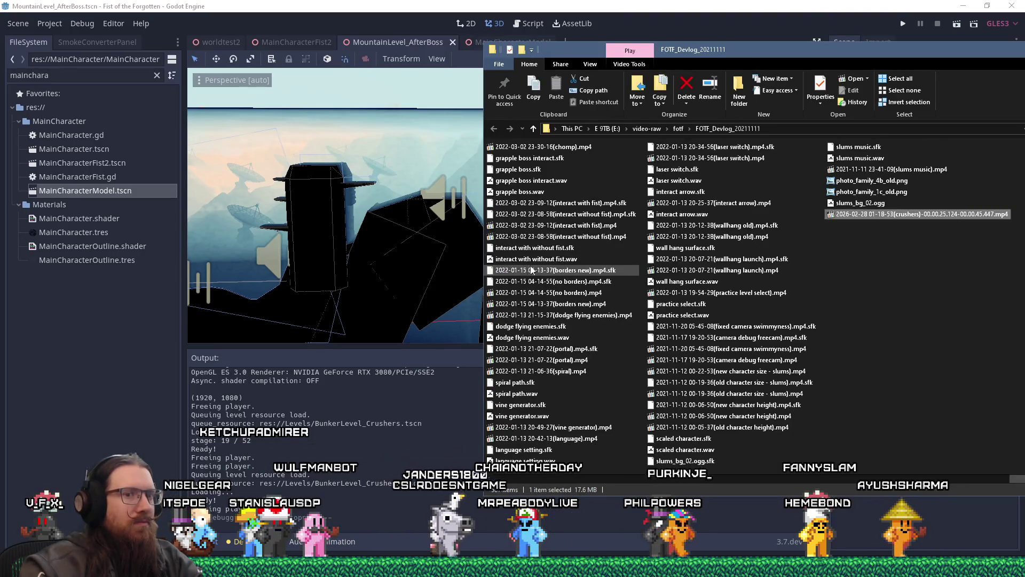
{"action": "scroll", "coordinate": [533, 273], "scroll_direction": "down", "scroll_amount": 3}
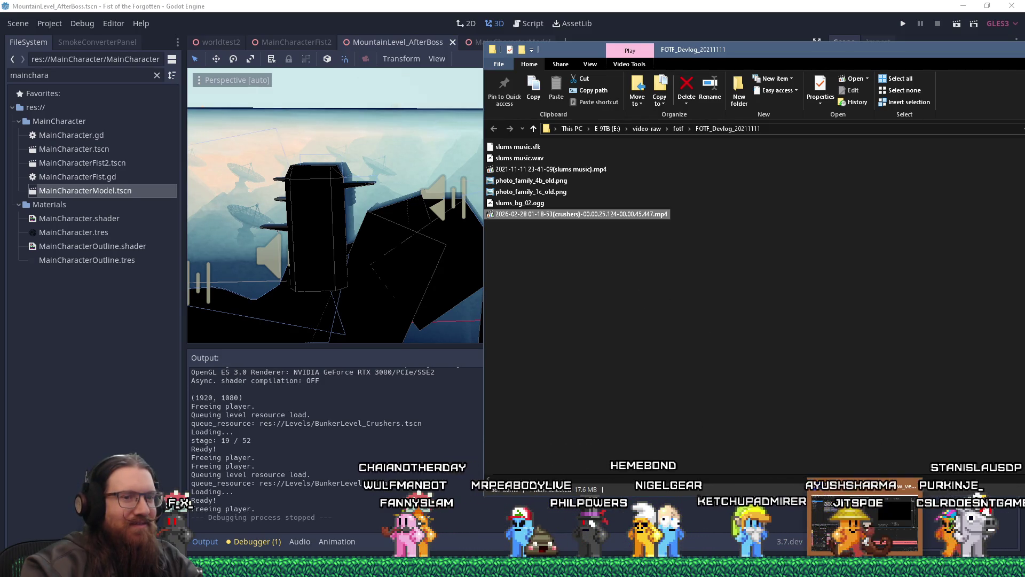
{"action": "left_click", "coordinate": [842, 493]}
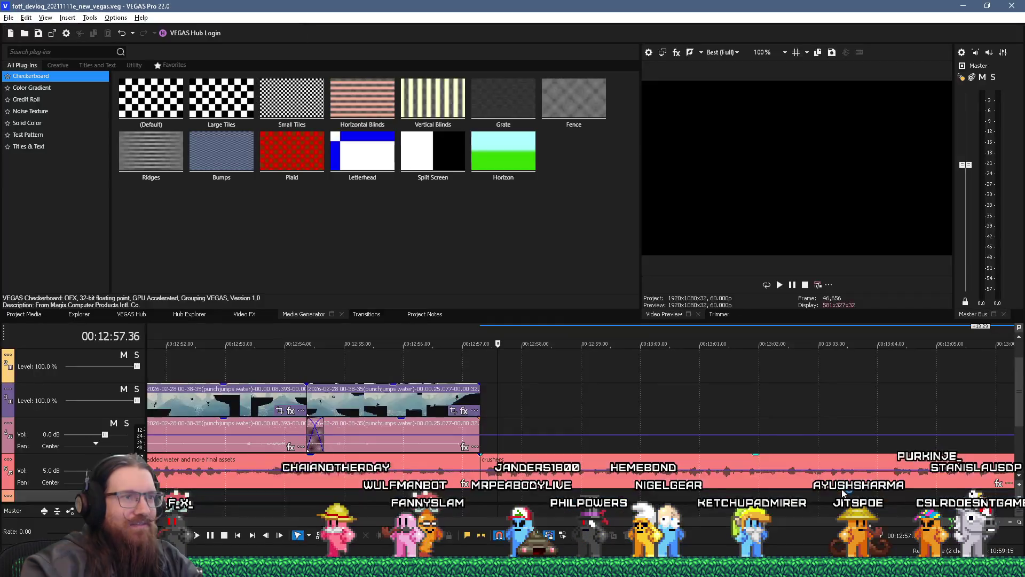
{"action": "left_click", "coordinate": [477, 395]}
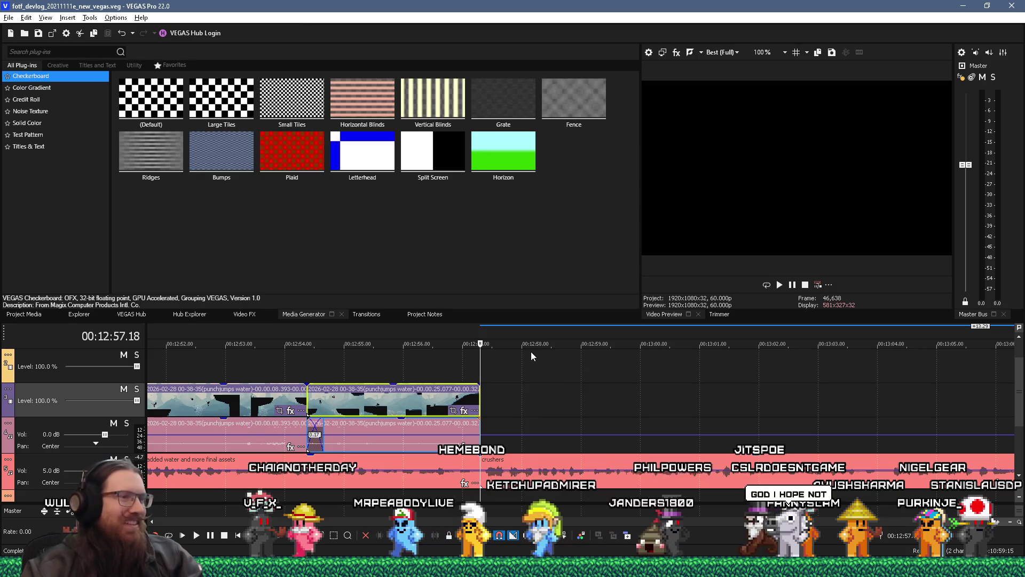
{"action": "key", "text": "alt+Tab"}
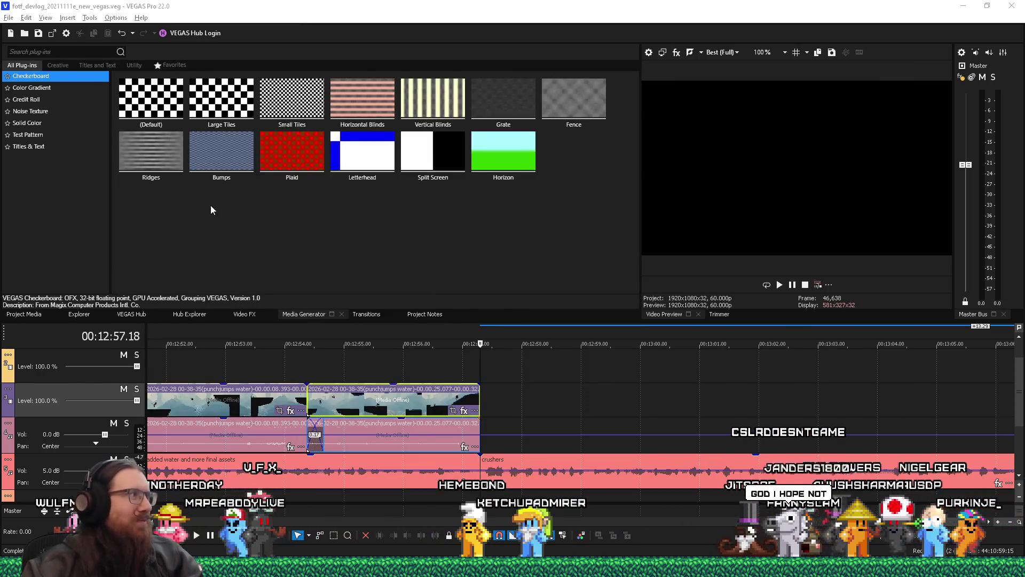
{"action": "key", "text": "alt+Tab"}
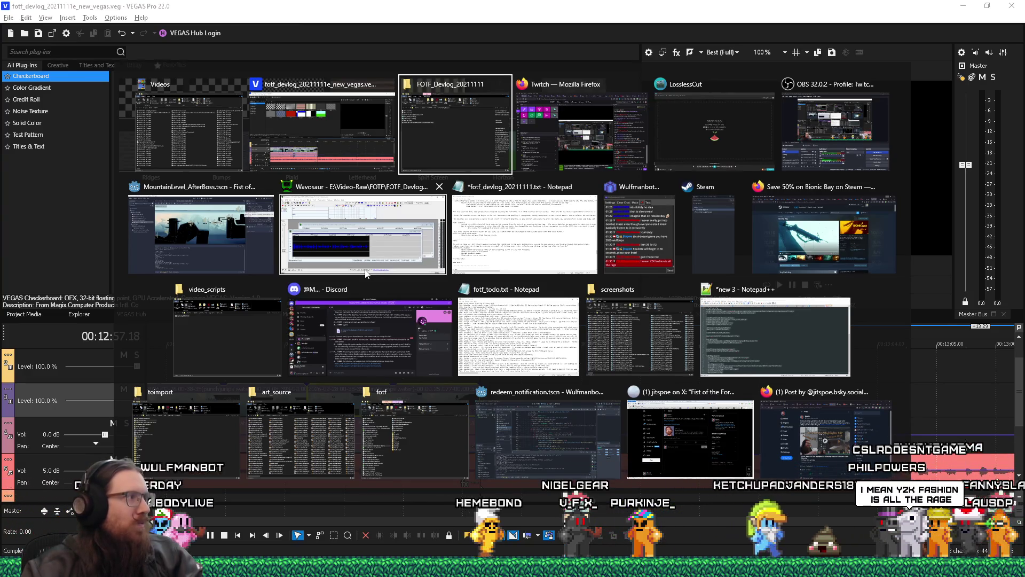
{"action": "key", "text": "Escape"}
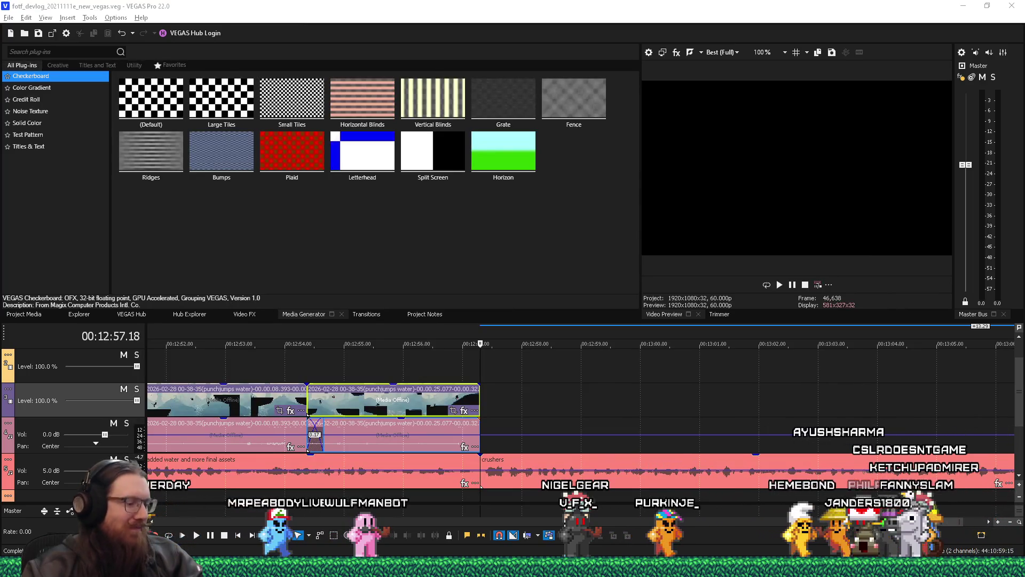
{"action": "mouse_move", "coordinate": [276, 567]}
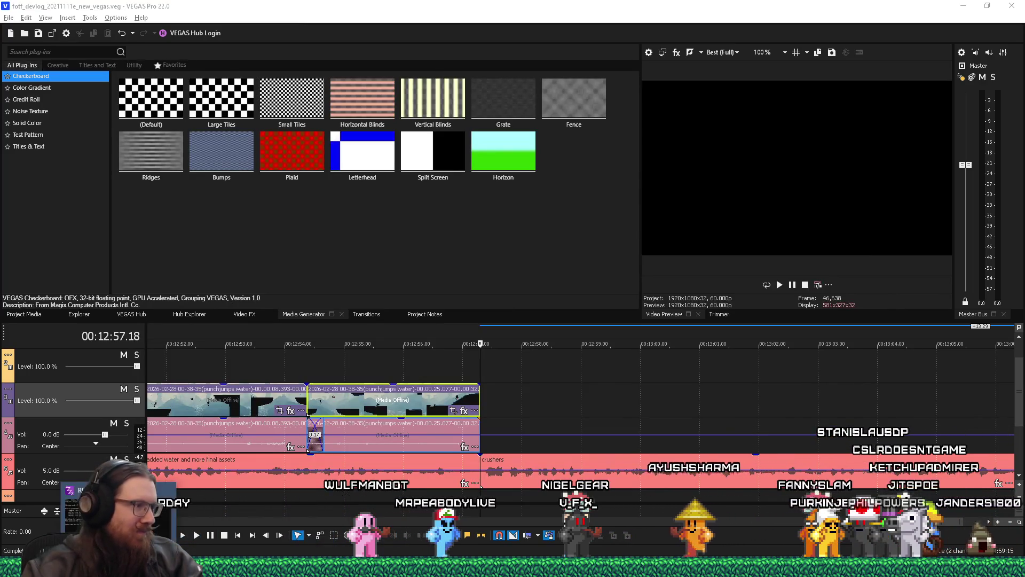
{"action": "mouse_move", "coordinate": [308, 567]}
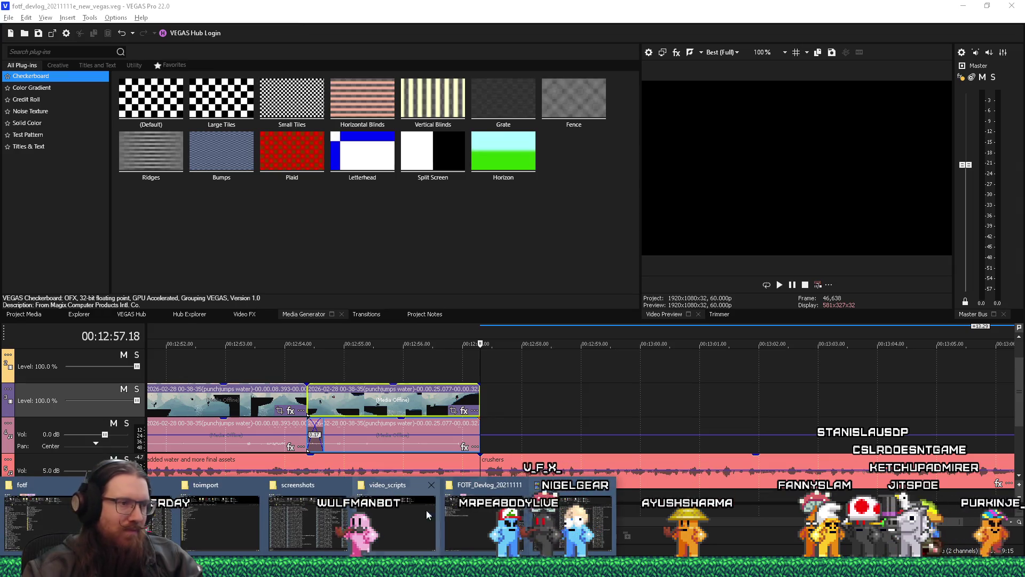
{"action": "left_click", "coordinate": [469, 532]}
Step: Add the crushers gameplay clip after the water clips and preview it
{"action": "mouse_move", "coordinate": [577, 214]}
{"action": "left_mouse_down"}
{"action": "mouse_move", "coordinate": [637, 236]}
{"action": "mouse_move", "coordinate": [643, 289]}
{"action": "mouse_move", "coordinate": [570, 400]}
{"action": "mouse_move", "coordinate": [491, 419]}
{"action": "left_mouse_up"}
{"action": "key", "text": "alt+Tab"}
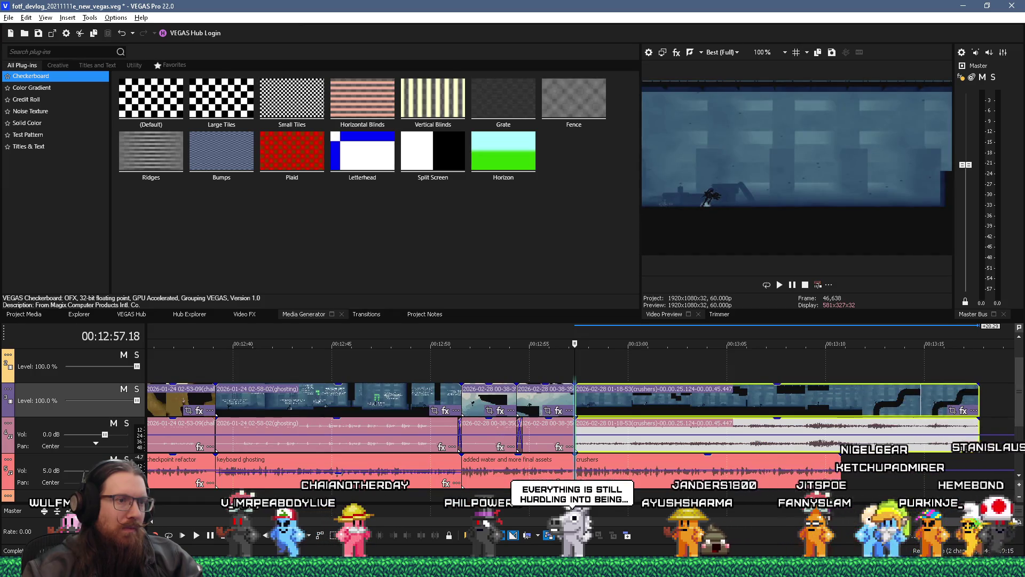
{"action": "key", "text": "space"}
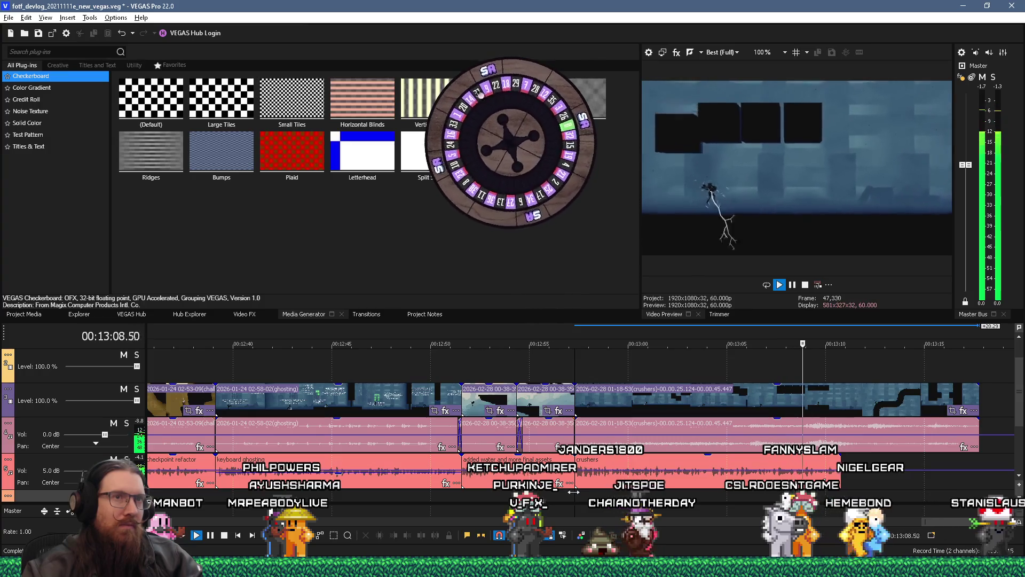
{"action": "key", "text": "space"}
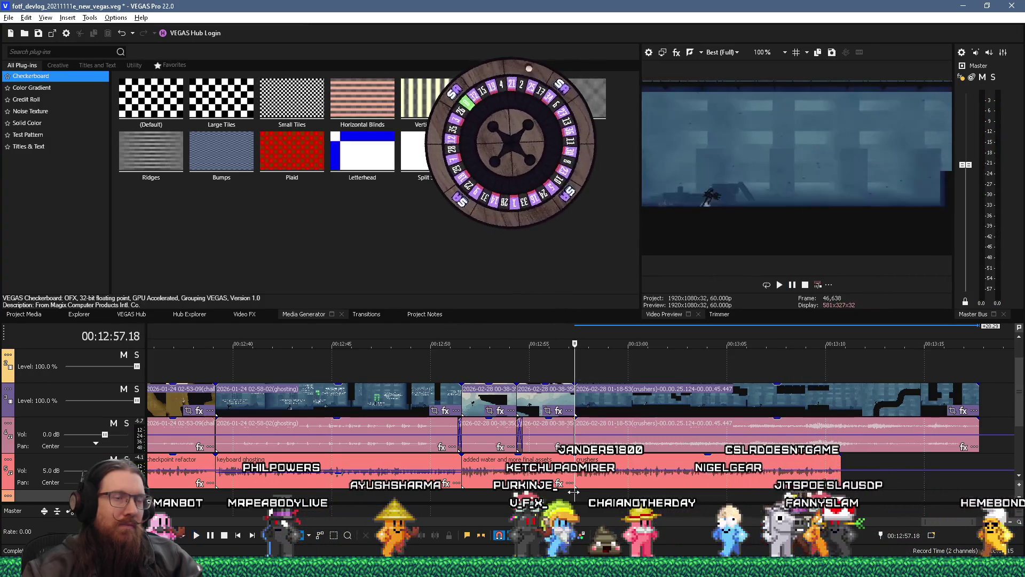
Step: Trim the crushers clip shorter, preview it again, and bring the devlog notes forward
{"action": "mouse_move", "coordinate": [575, 400]}
{"action": "left_mouse_down"}
{"action": "mouse_move", "coordinate": [658, 402]}
{"action": "mouse_move", "coordinate": [589, 401]}
{"action": "left_mouse_up"}
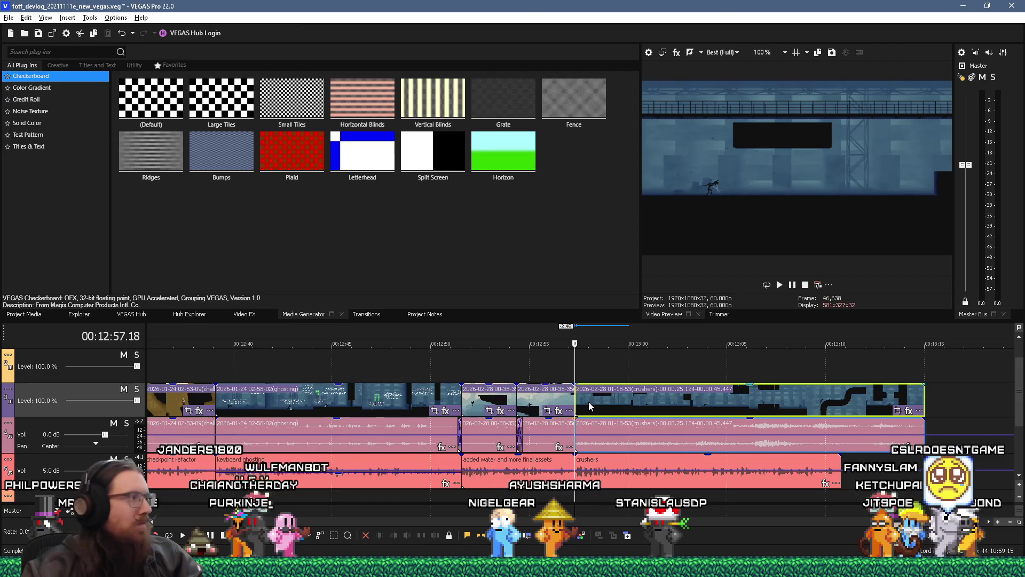
{"action": "key", "text": "space"}
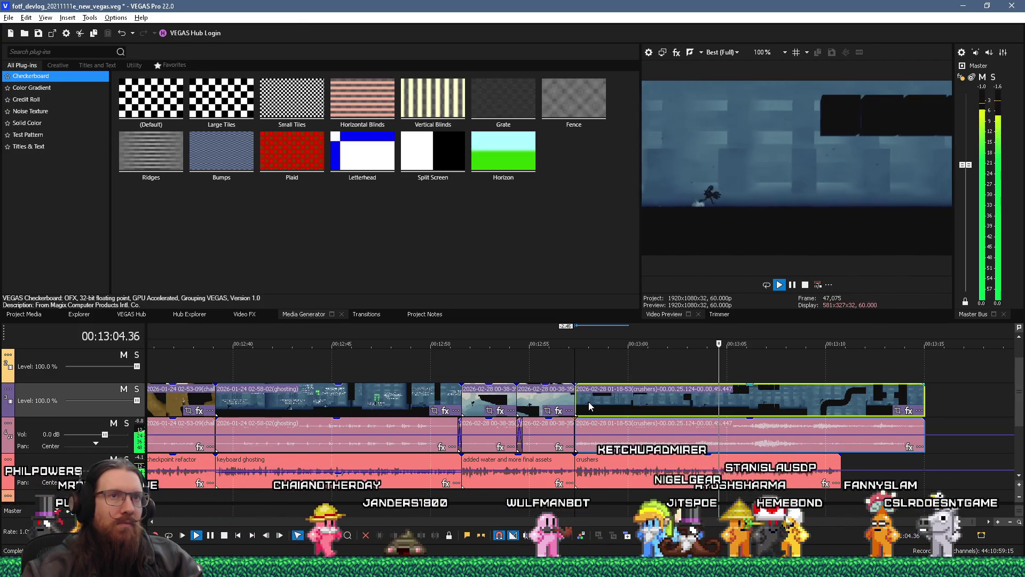
{"action": "key", "text": "space"}
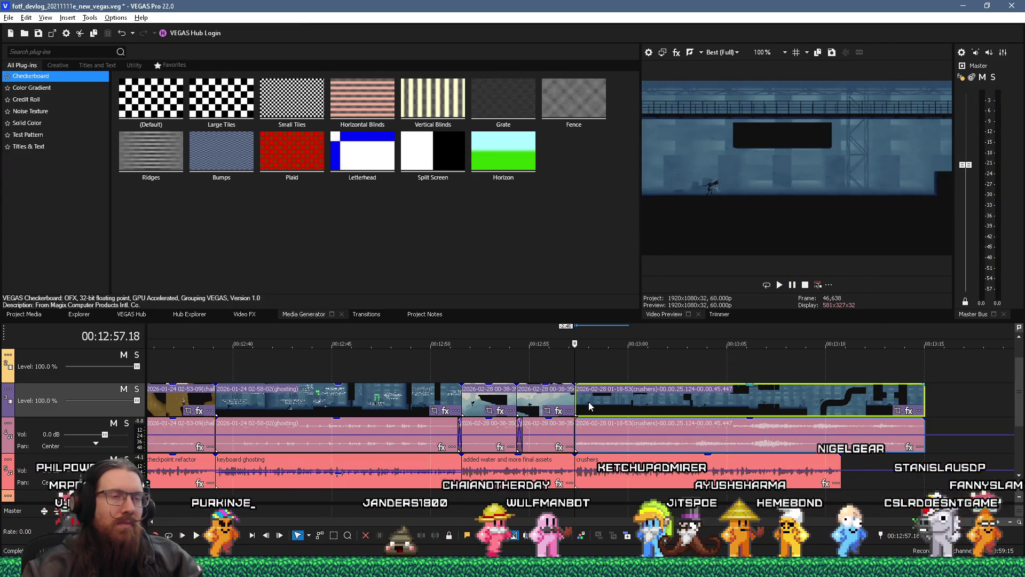
{"action": "key", "text": "alt+Tab"}
{"action": "left_click", "coordinate": [470, 268]}
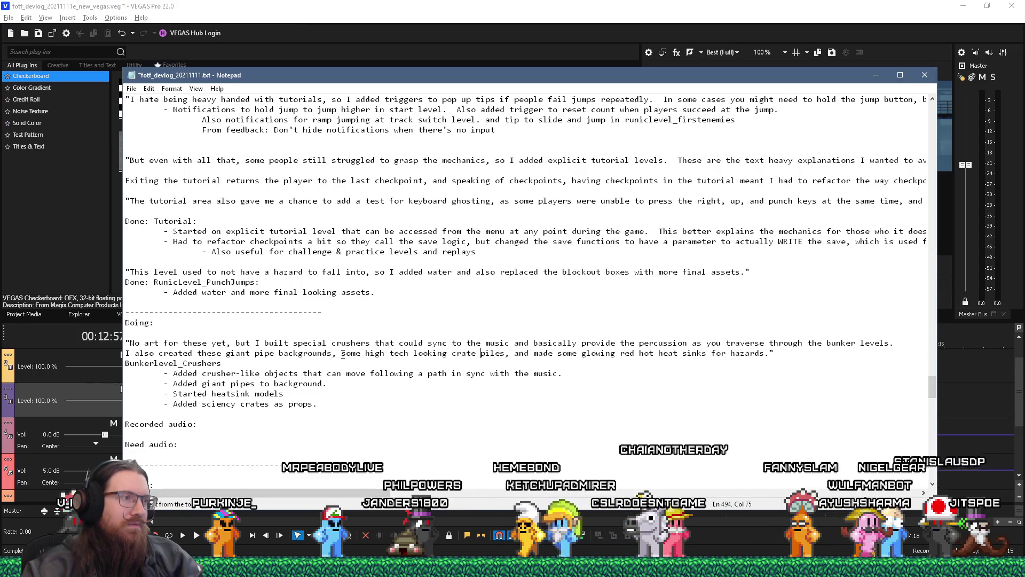
Step: Paste a copy of the 'I also created…' sentence on a new line under Take2
{"action": "left_click_drag", "start_coordinate": [338, 353], "coordinate": [508, 358]}
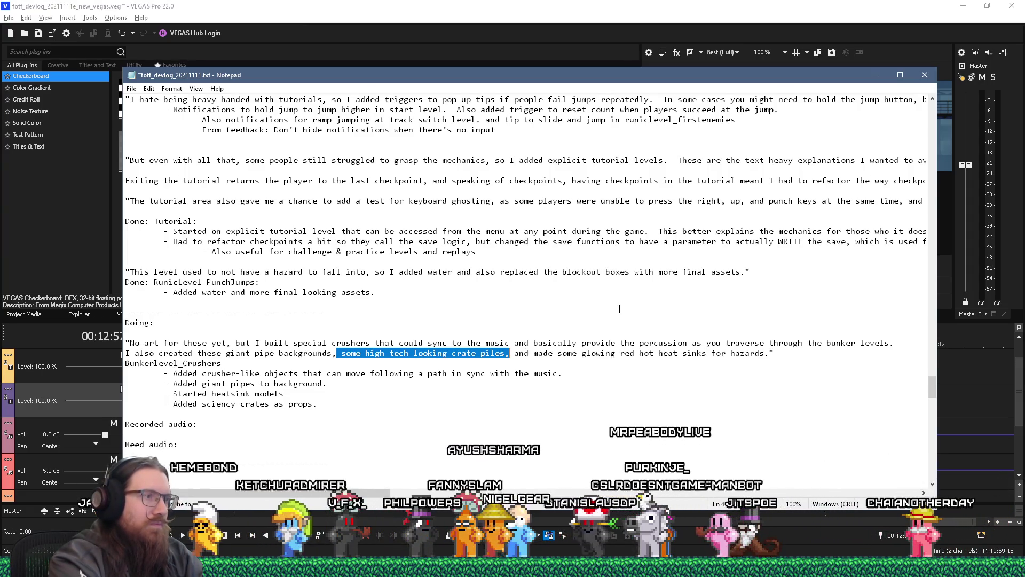
{"action": "key", "text": "Home"}
{"action": "key", "text": "End"}
{"action": "key", "text": "Return"}
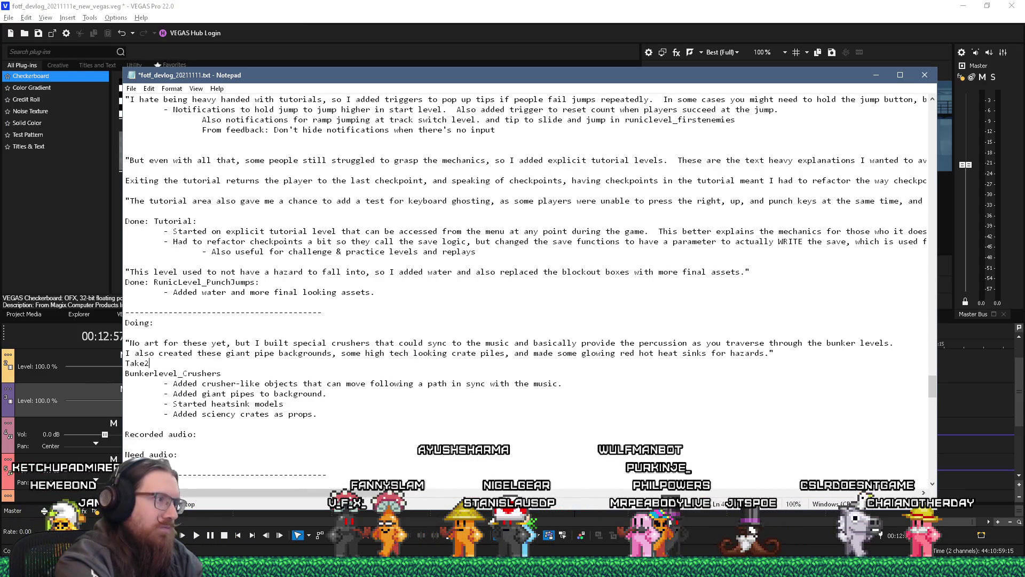
{"action": "key", "text": "Home"}
{"action": "key", "text": "shift+End"}
{"action": "key", "text": "ctrl+c"}
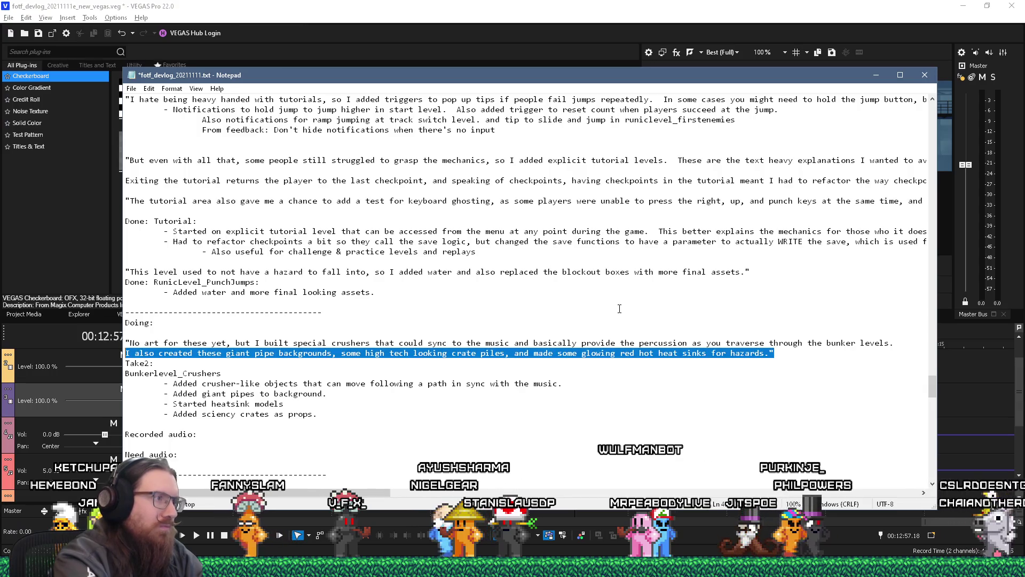
{"action": "key", "text": "Down"}
{"action": "key", "text": "End"}
{"action": "key", "text": "Return"}
{"action": "key", "text": "ctrl+v"}
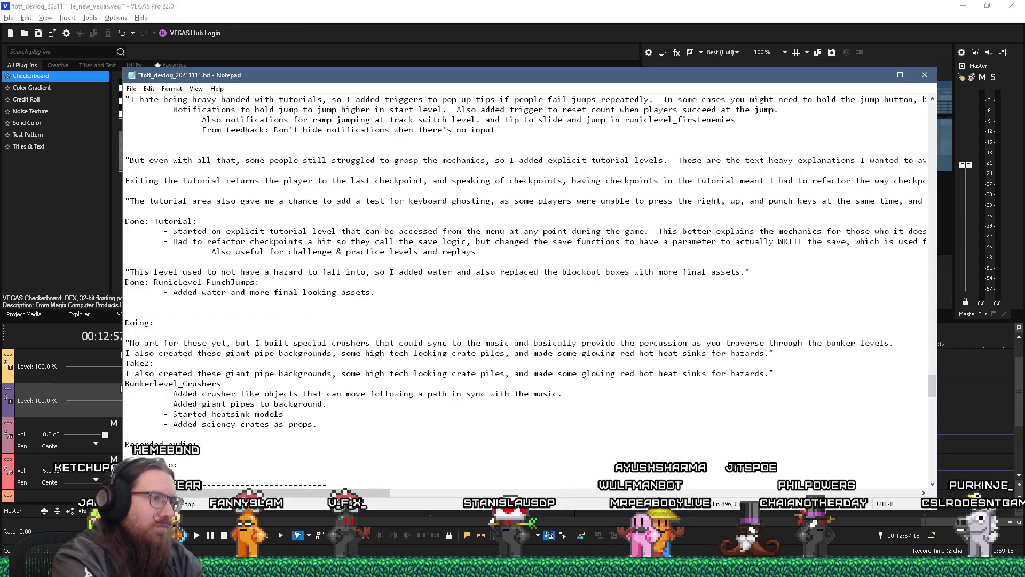
Step: Move 'some high tech looking crate piles' after 'I also' and add 'for the background'
{"action": "key", "text": "Right"}
{"action": "key", "text": "Right"}
{"action": "key", "text": "shift+Right"}
{"action": "key", "text": "shift+Right"}
{"action": "key", "text": "shift+Right"}
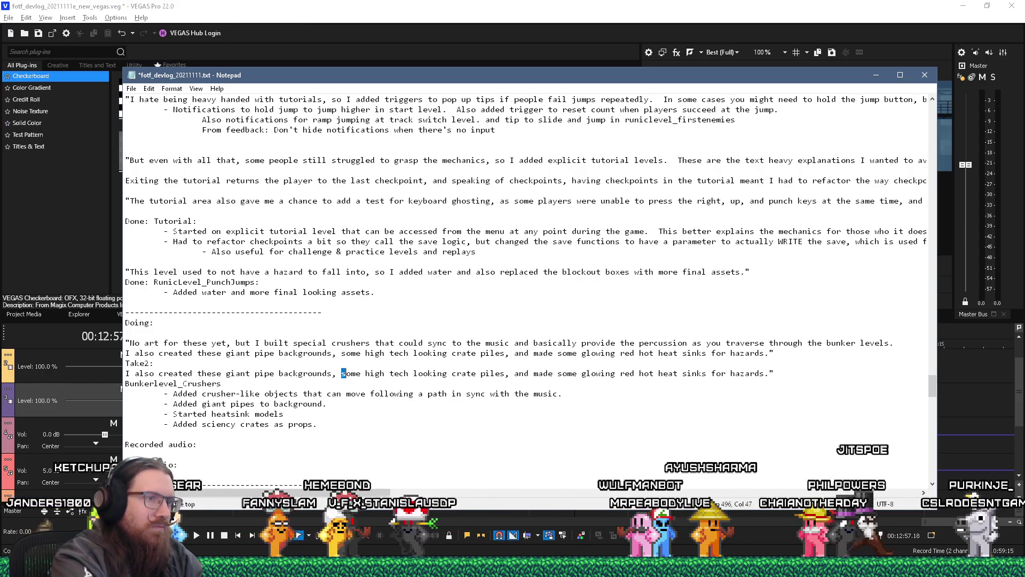
{"action": "key", "text": "shift+Right"}
{"action": "key", "text": "shift+Right"}
{"action": "key", "text": "shift+Right"}
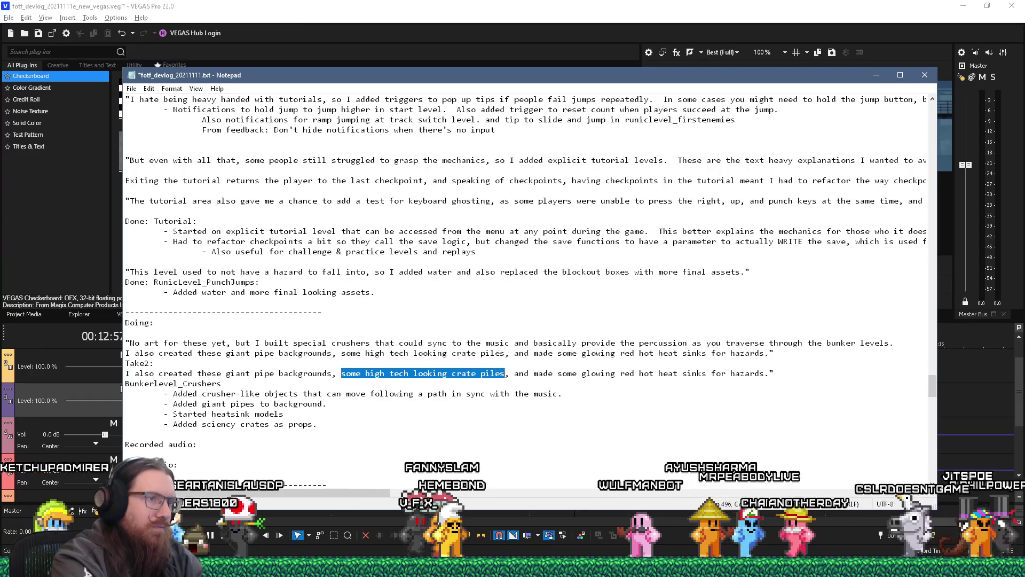
{"action": "key", "text": "Delete"}
{"action": "left_click", "coordinate": [159, 373]}
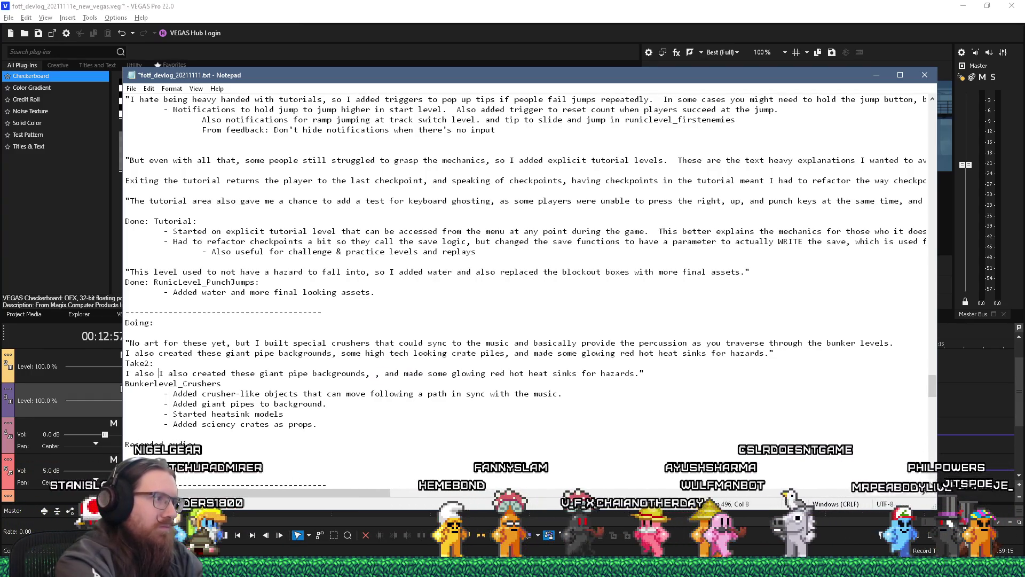
{"action": "key", "text": "ctrl+v"}
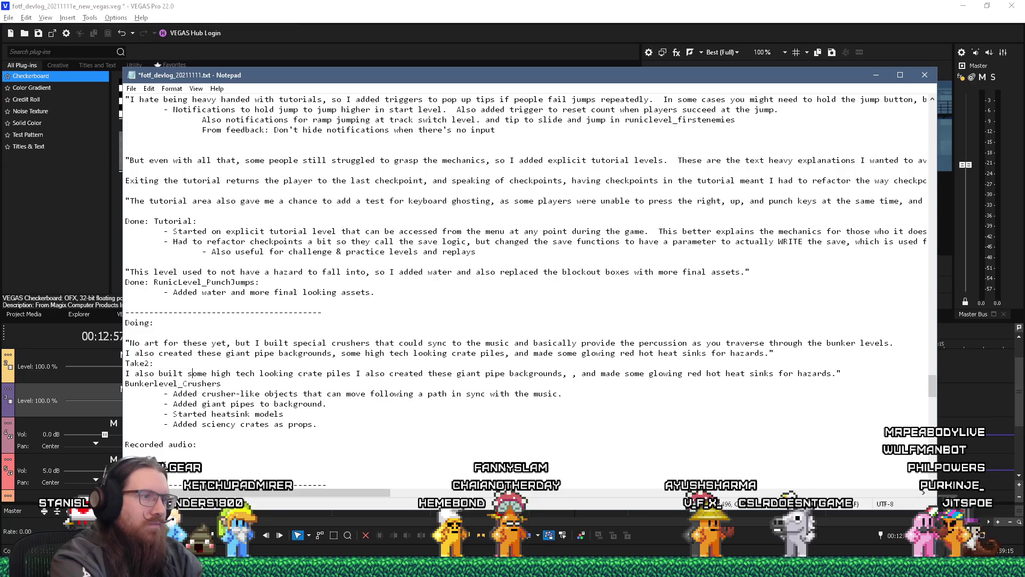
{"action": "left_click", "coordinate": [351, 373]}
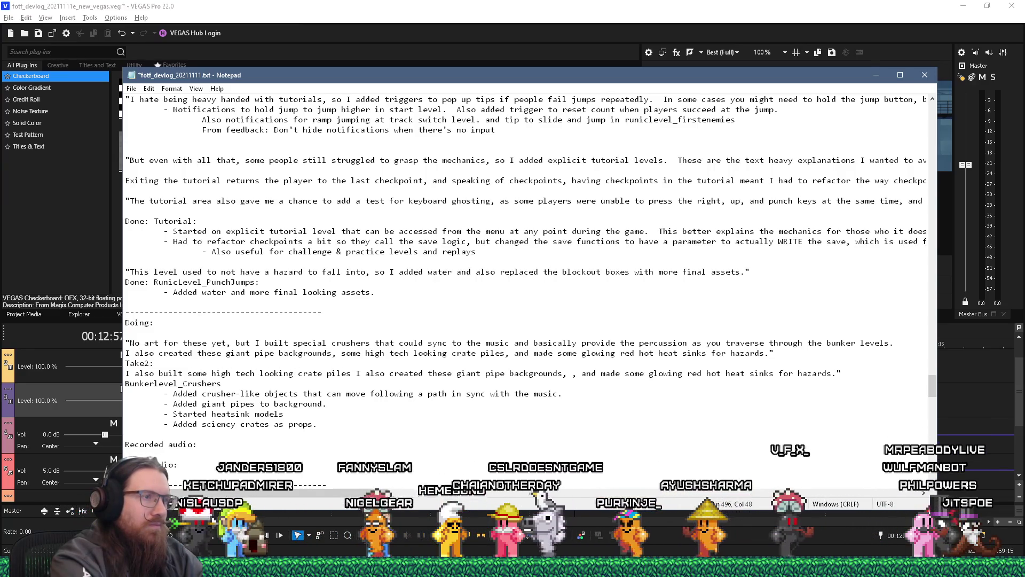
{"action": "type", "text": "for the b"}
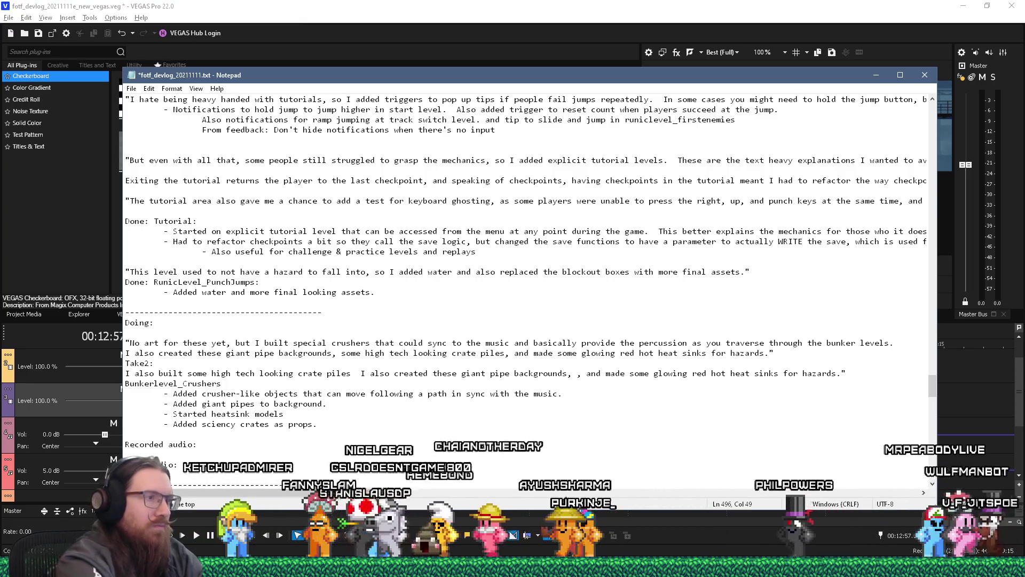
{"action": "type", "text": "ackground"}
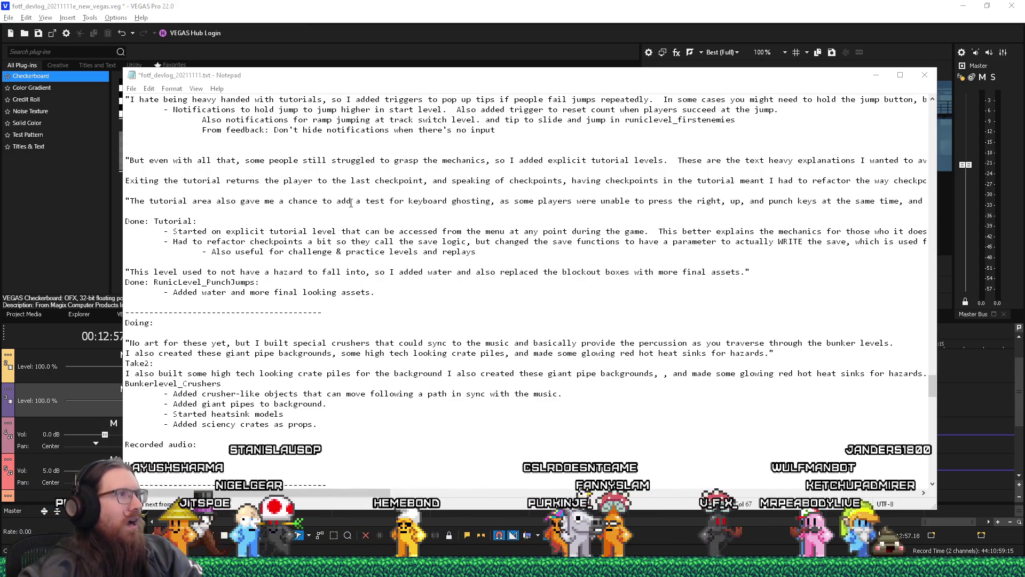
Step: Append ', along with some giant pipes' after 'for the background' in the Take2 sentence
{"action": "left_click_drag", "start_coordinate": [397, 81], "coordinate": [390, 70]}
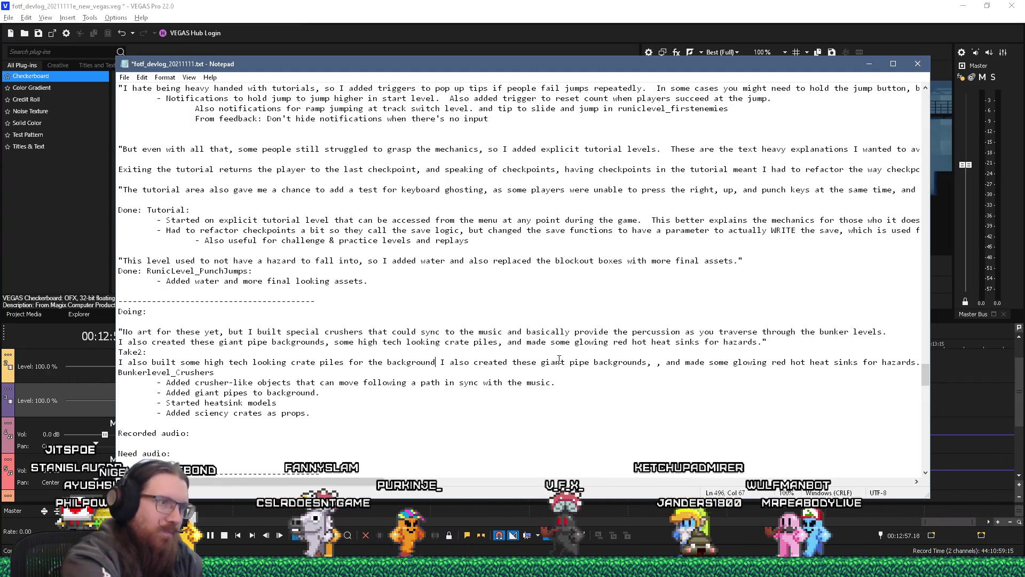
{"action": "type", "text": ", al"}
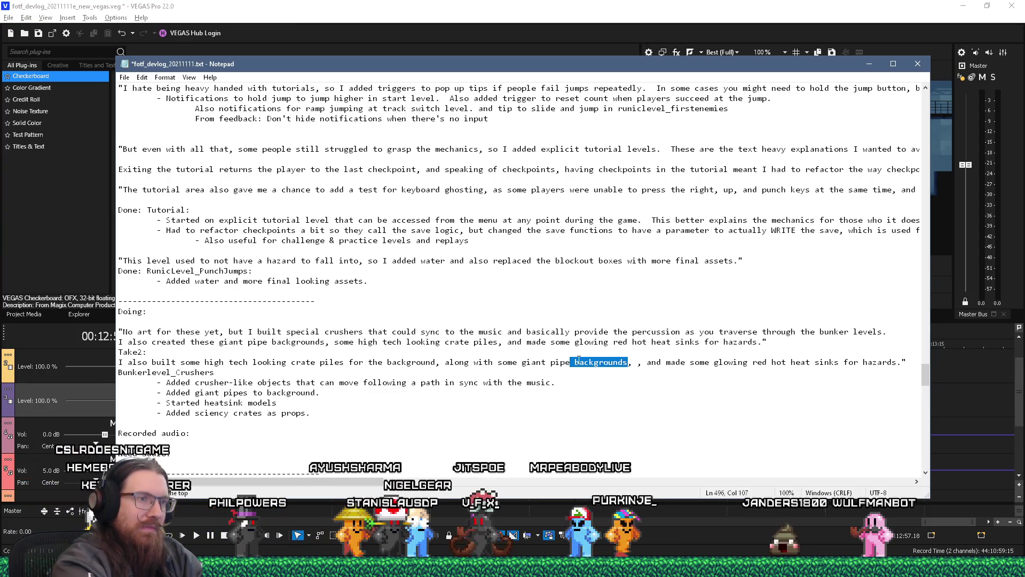
{"action": "type", "text": "s"}
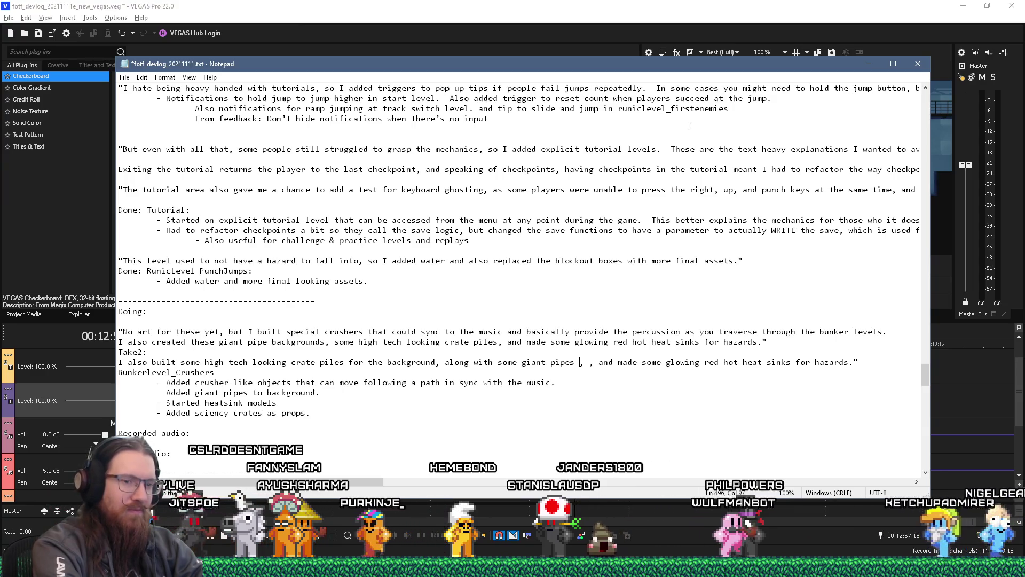
{"action": "type", "text": "-- obviously this i"}
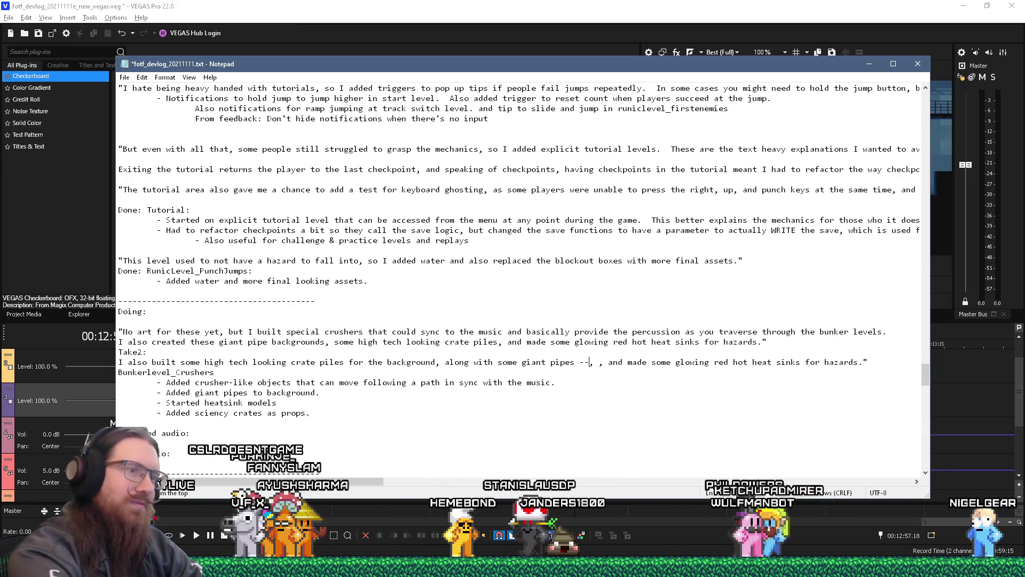
{"action": "type", "text": "s all work in progres"}
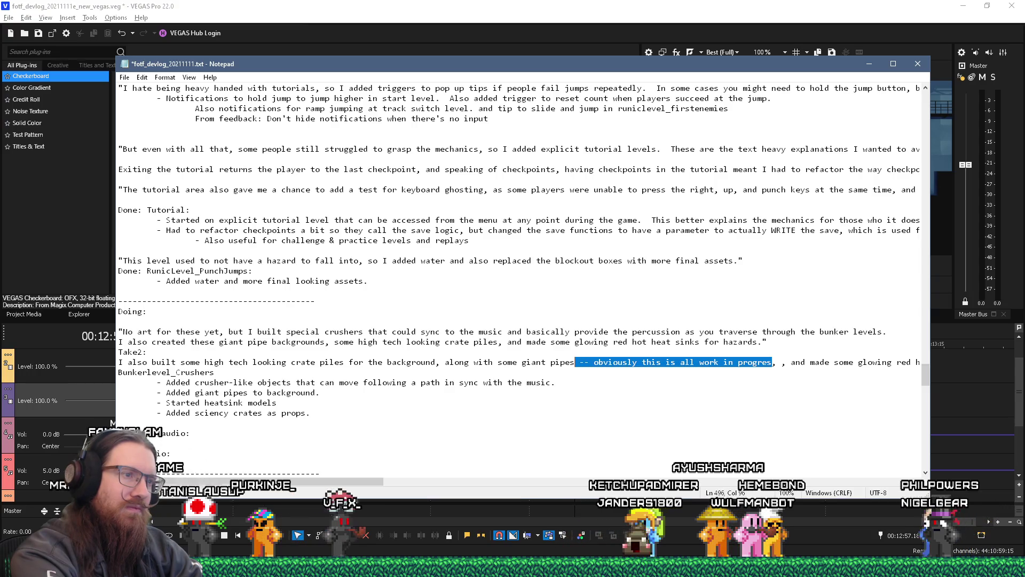
{"action": "key", "text": "Delete"}
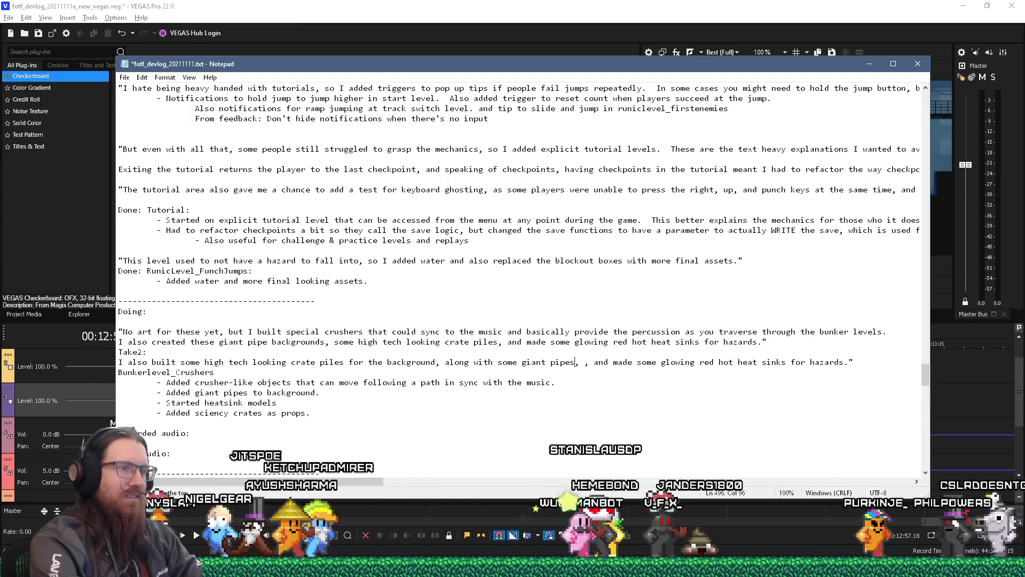
Step: Insert ', ominous' after 'giant', delete the stray comma after 'pipes', then switch to Wavosaur
{"action": "left_click", "coordinate": [545, 362]}
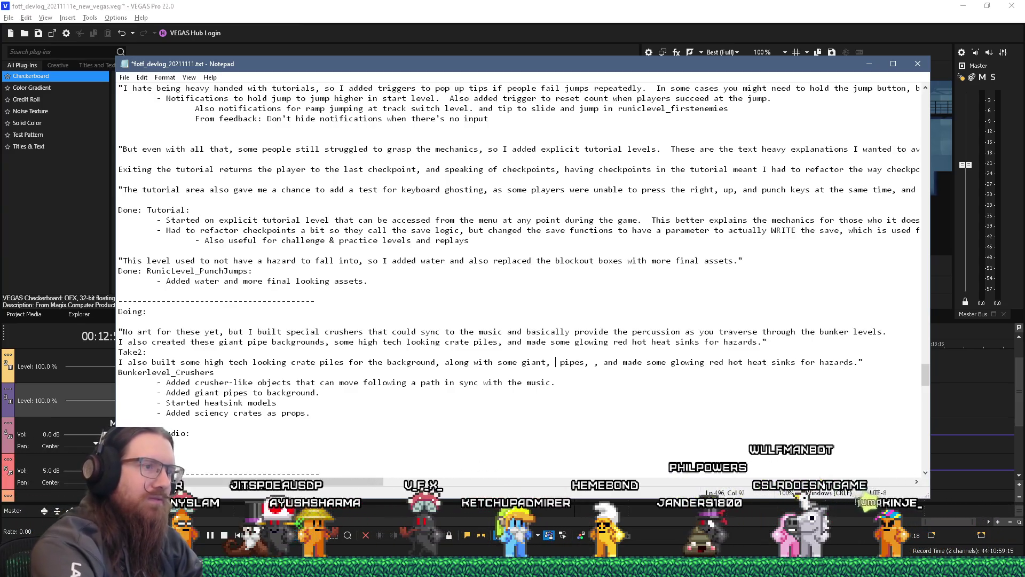
{"action": "type", "text": ", ominous"}
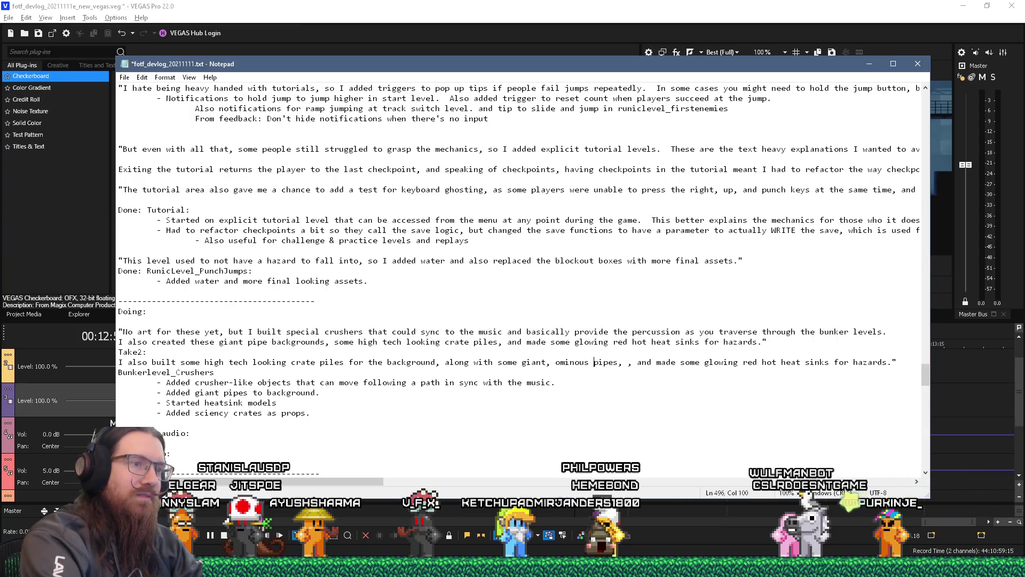
{"action": "key", "text": "Delete"}
{"action": "key", "text": "Delete"}
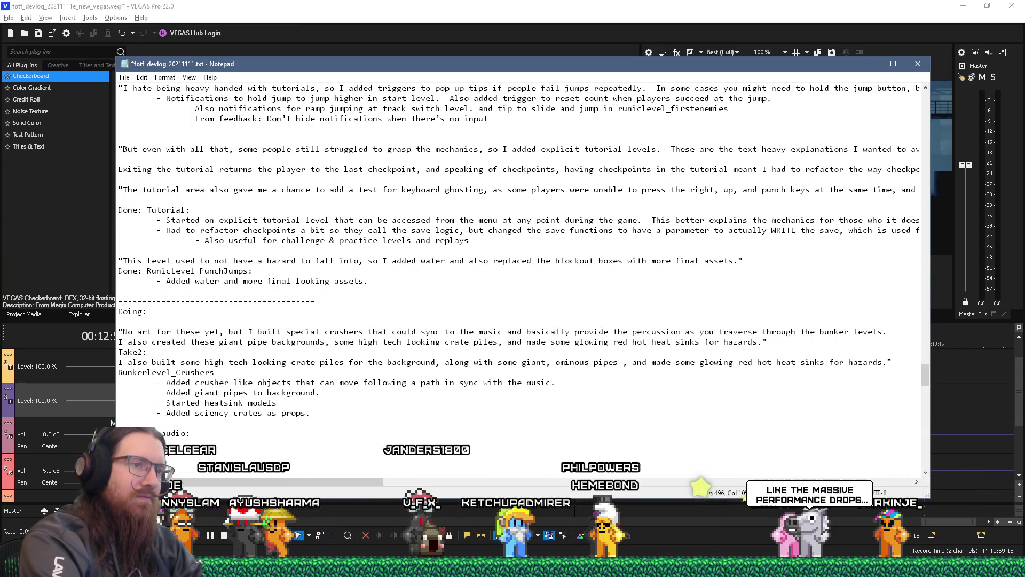
{"action": "left_click", "coordinate": [627, 362]}
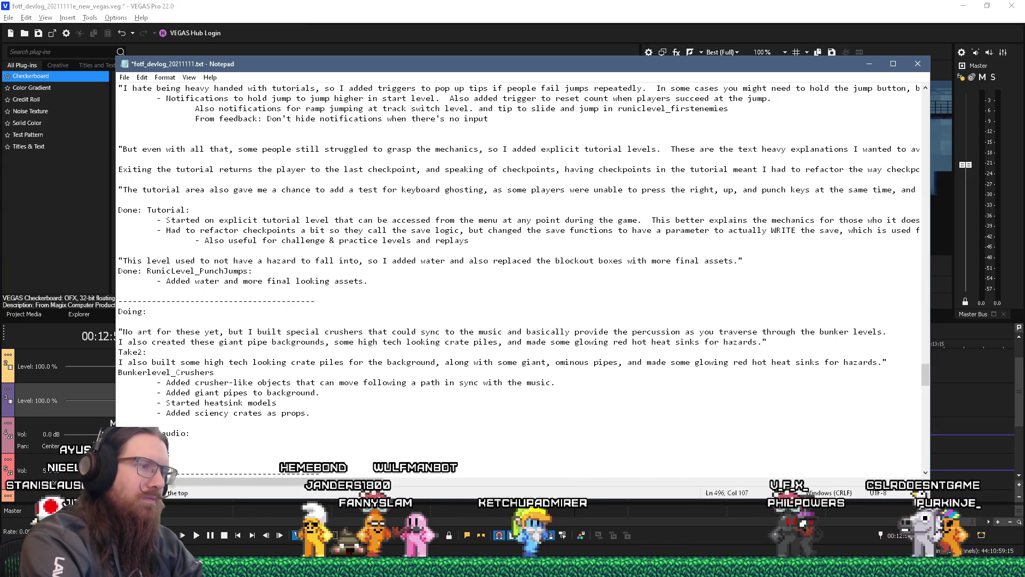
{"action": "left_click", "coordinate": [646, 362]}
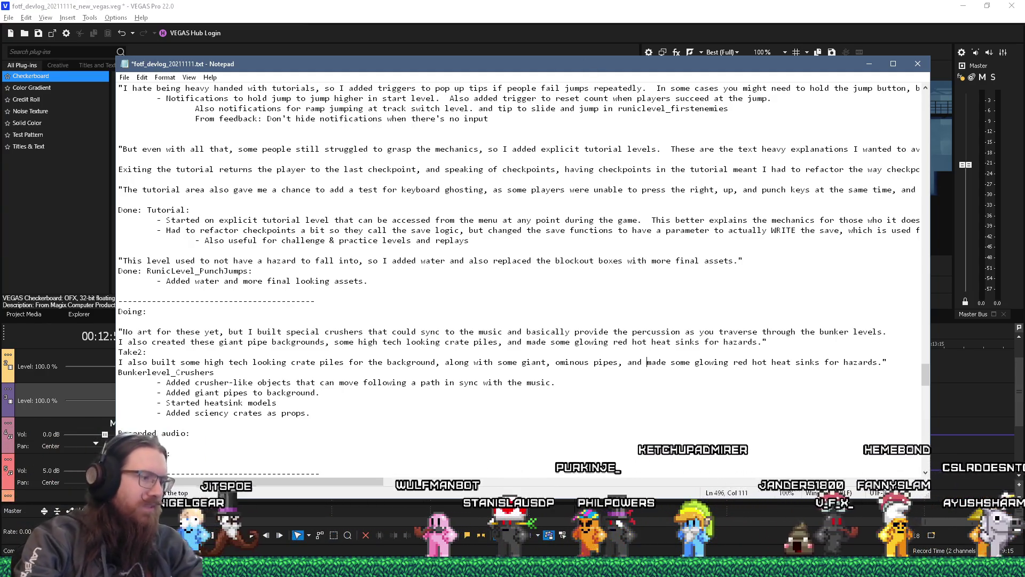
{"action": "key", "text": "alt+Tab"}
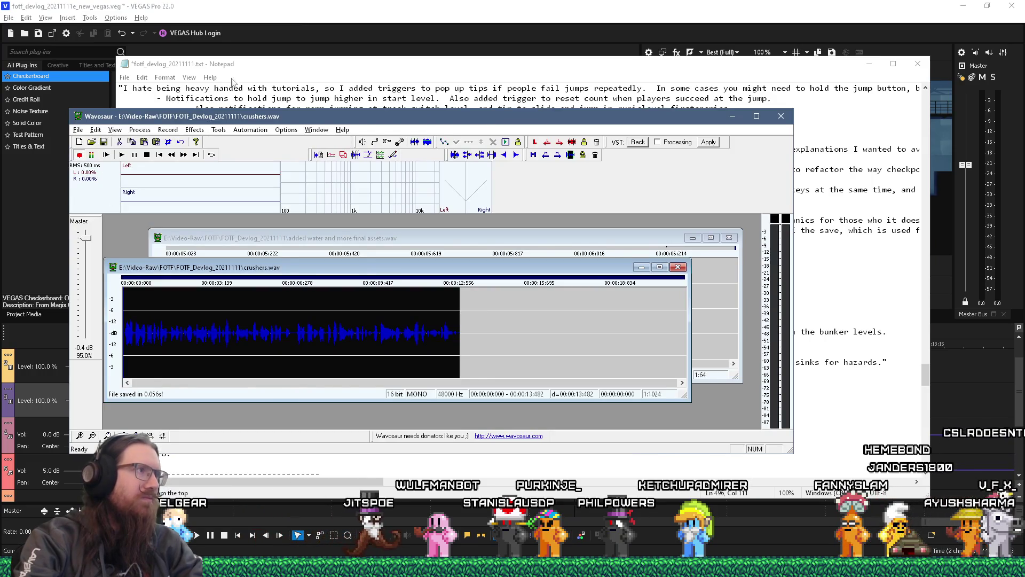
Step: Bring the Notepad devlog script in front of Wavosaur to read the narration
{"action": "left_click", "coordinate": [233, 81]}
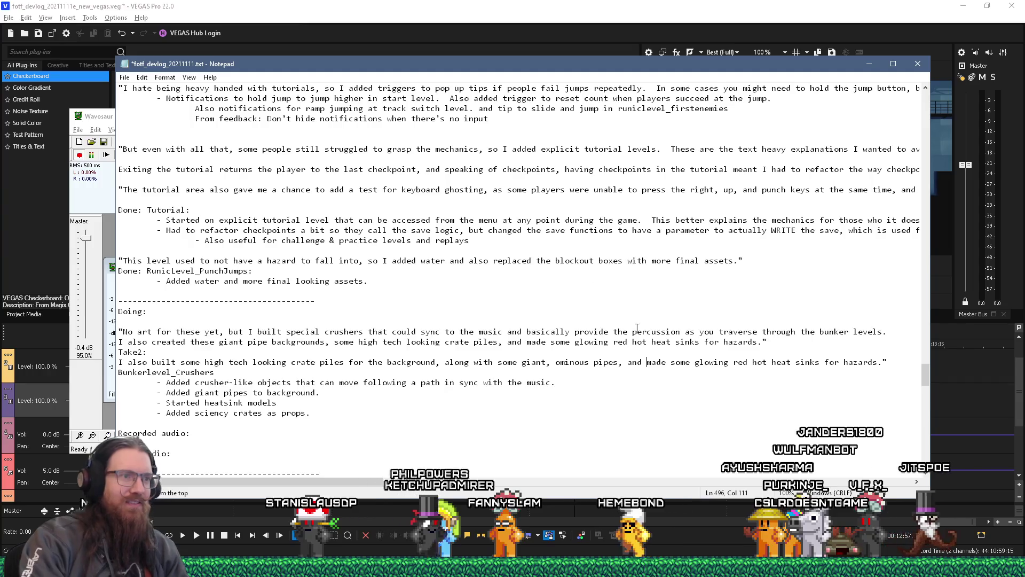
Step: Select 'some' in the Take2 line to replace 'made some' with 'started on'
{"action": "double_click", "coordinate": [681, 362]}
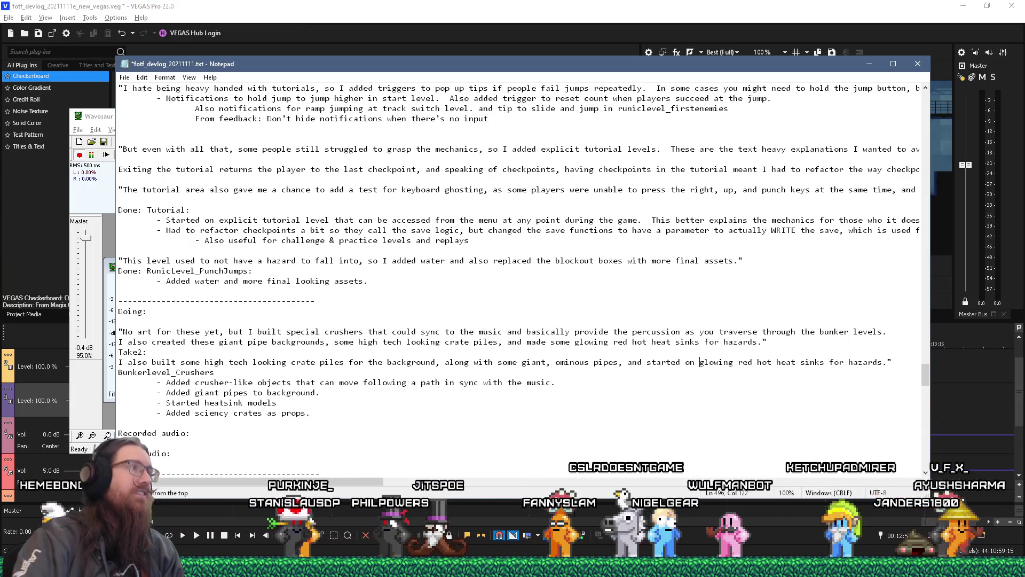
Step: Stop recording, convert the take to mono from the left channel, and boost it 6 dB
{"action": "left_click", "coordinate": [78, 166]}
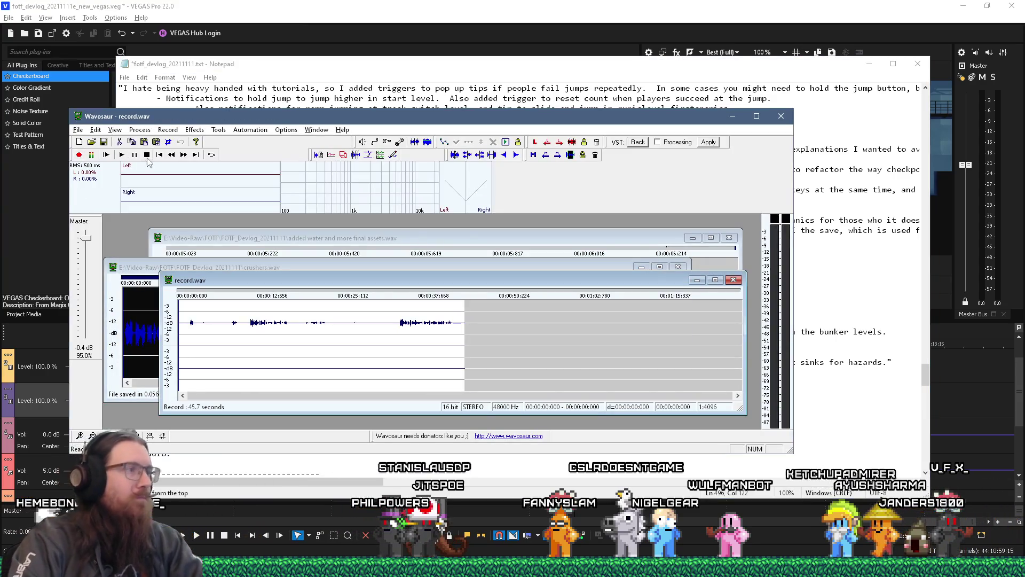
{"action": "left_click", "coordinate": [140, 130]}
{"action": "mouse_move", "coordinate": [176, 171]}
{"action": "left_click", "coordinate": [256, 205]}
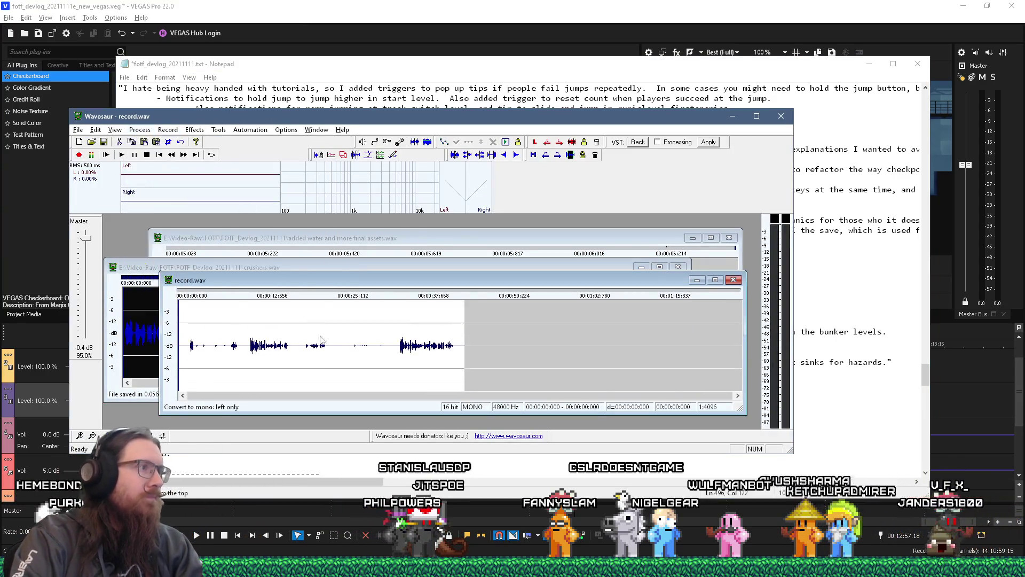
{"action": "left_click", "coordinate": [140, 130]}
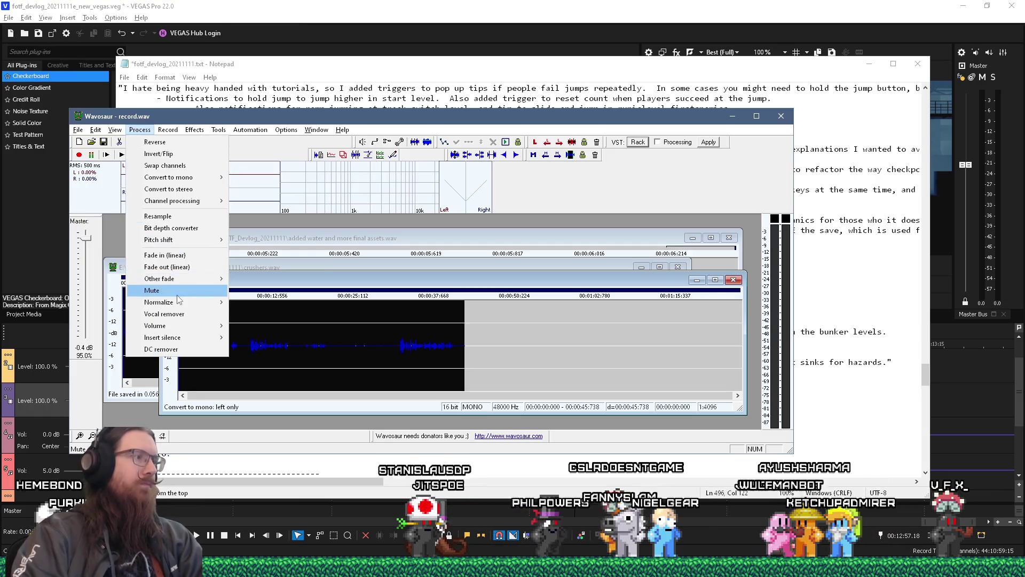
{"action": "left_click", "coordinate": [252, 325]}
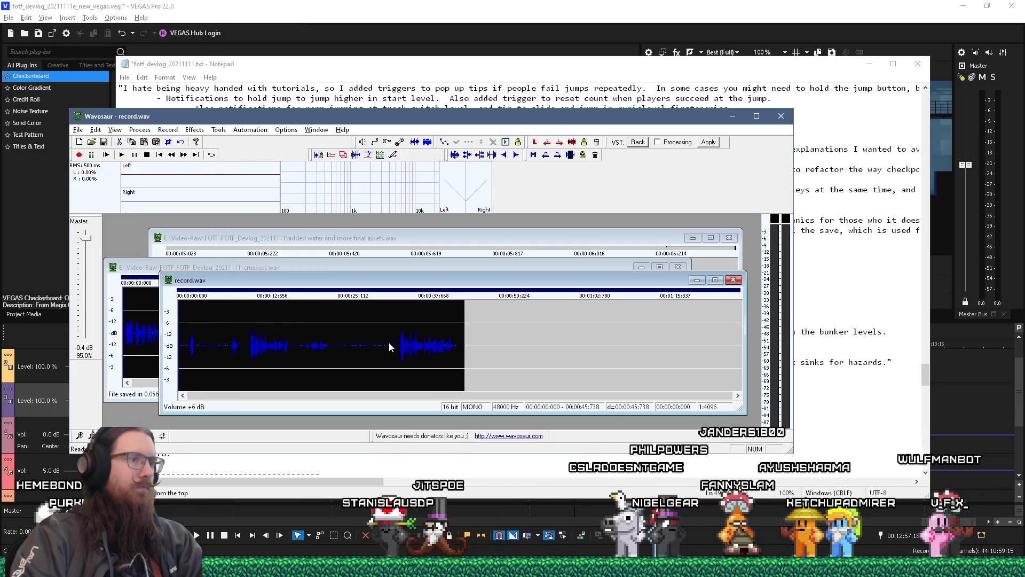
Step: Delete the earlier takes and silent tail, fade in the start, and save as 'crushers pt 2'
{"action": "left_click", "coordinate": [396, 347]}
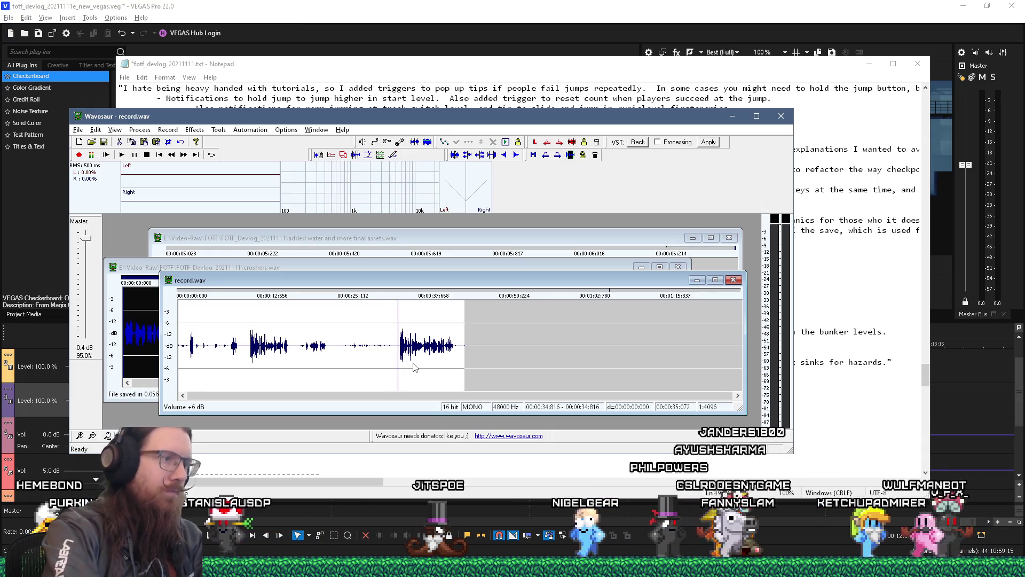
{"action": "key", "text": "shift+Home"}
{"action": "key", "text": "Delete"}
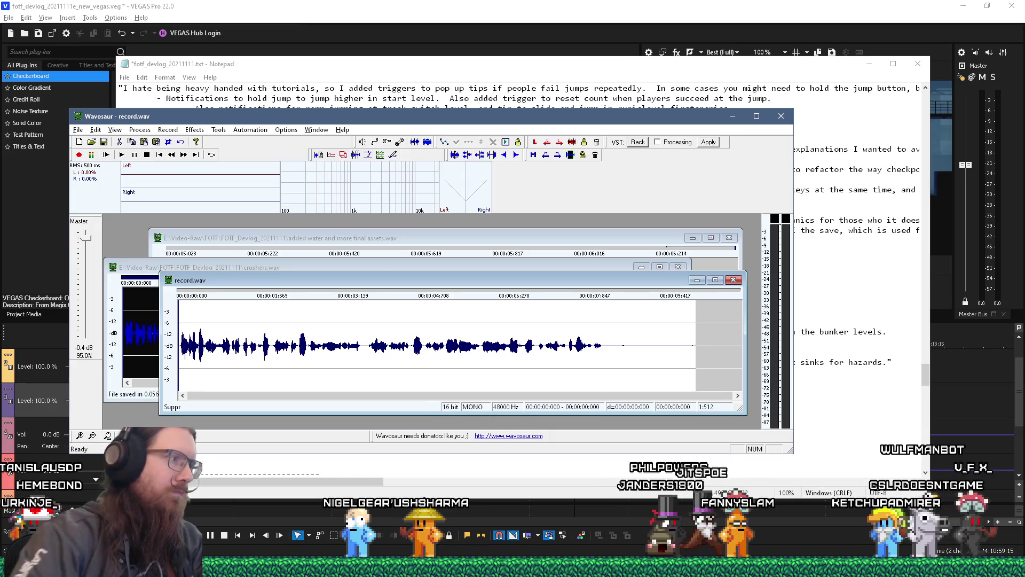
{"action": "scroll", "coordinate": [223, 319], "scroll_direction": "up", "scroll_amount": 4}
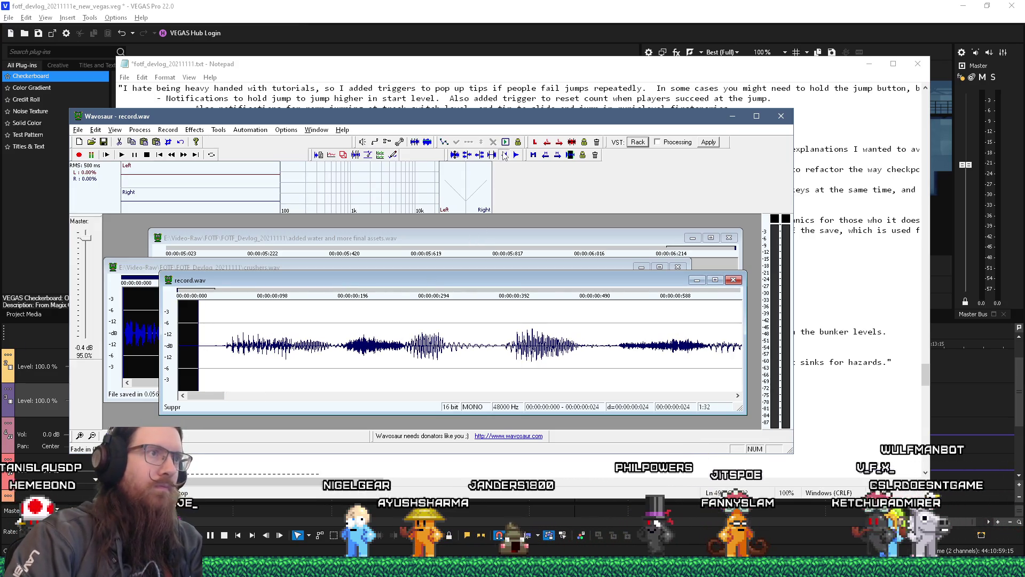
{"action": "left_click", "coordinate": [504, 155]}
{"action": "left_click_drag", "start_coordinate": [611, 355], "coordinate": [694, 354]}
{"action": "key", "text": "Delete"}
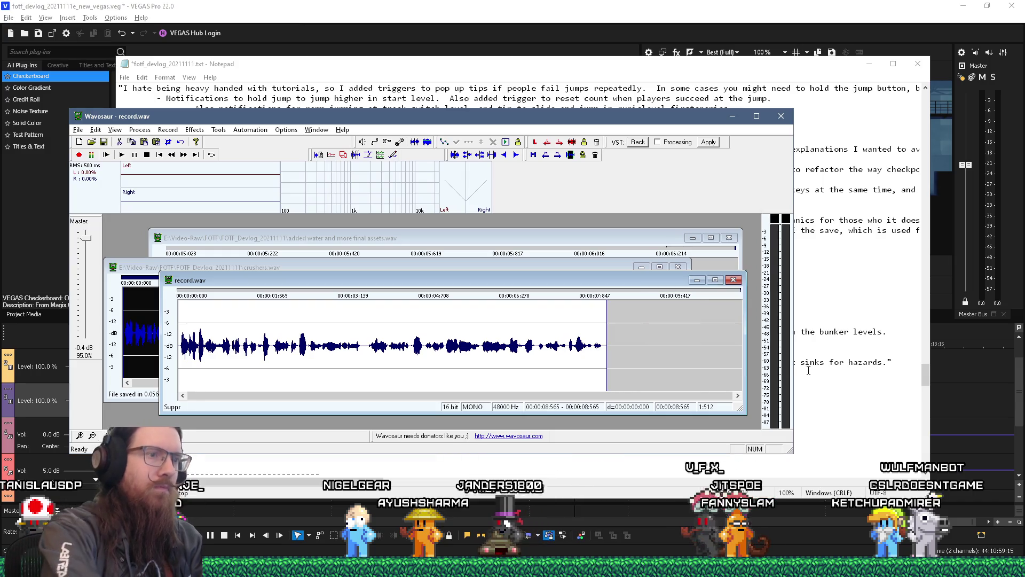
{"action": "scroll", "coordinate": [625, 355], "scroll_direction": "up", "scroll_amount": 2}
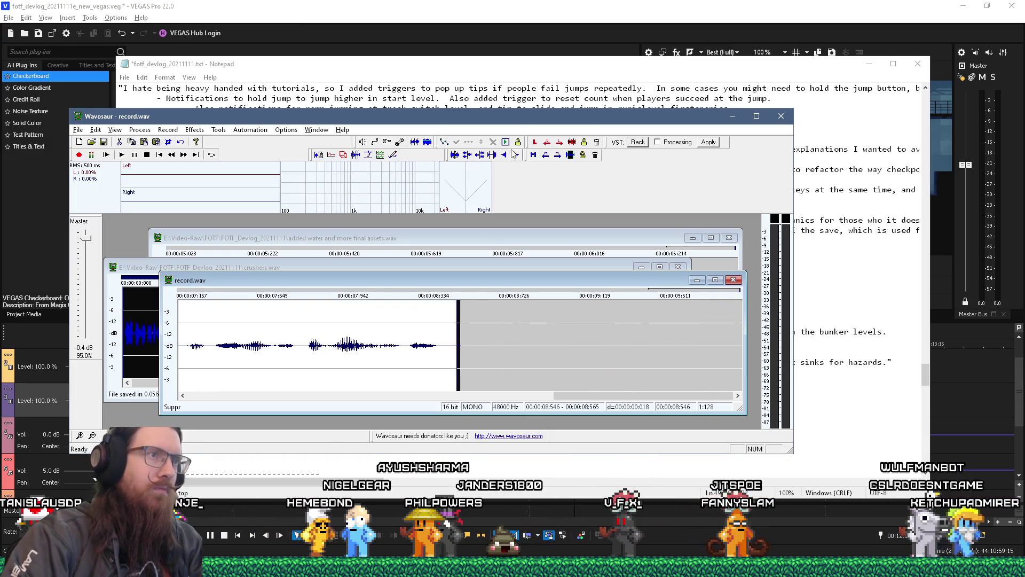
{"action": "left_click", "coordinate": [105, 143]}
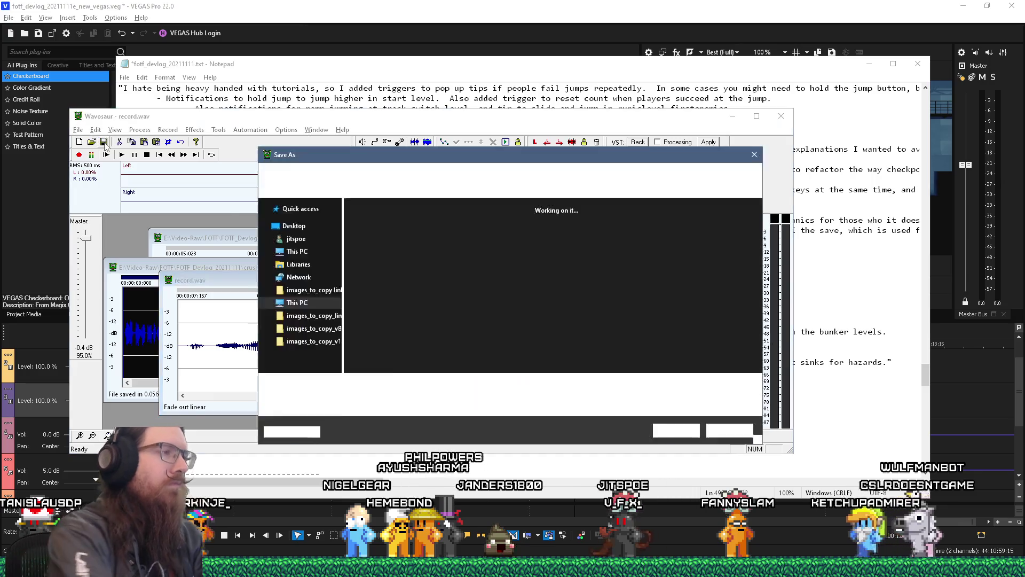
{"action": "type", "text": "crushers pt 2"}
{"action": "key", "text": "Return"}
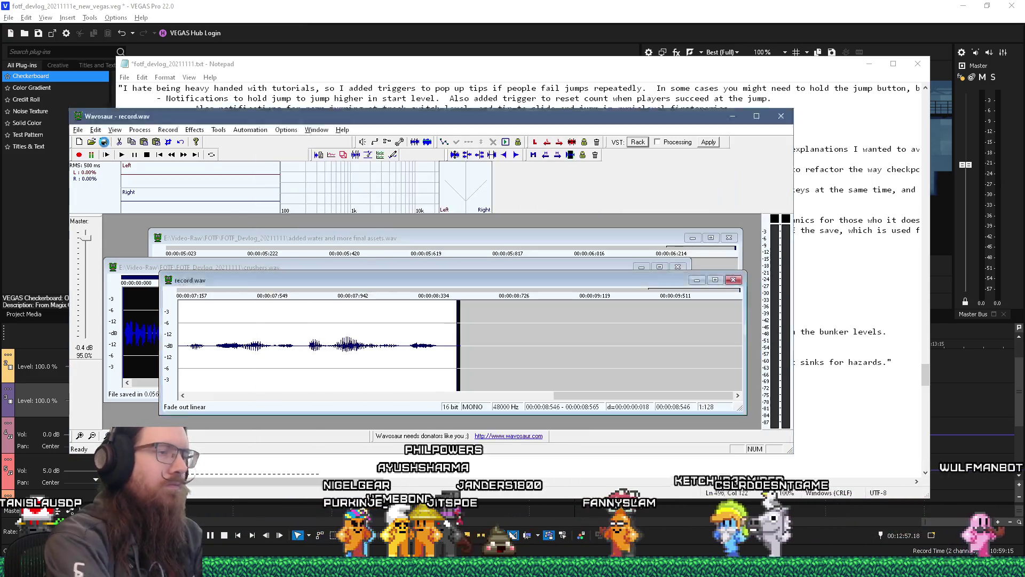
Step: Cut everything after 6.847 seconds from crushers.wav and save it
{"action": "key", "text": "alt+Tab"}
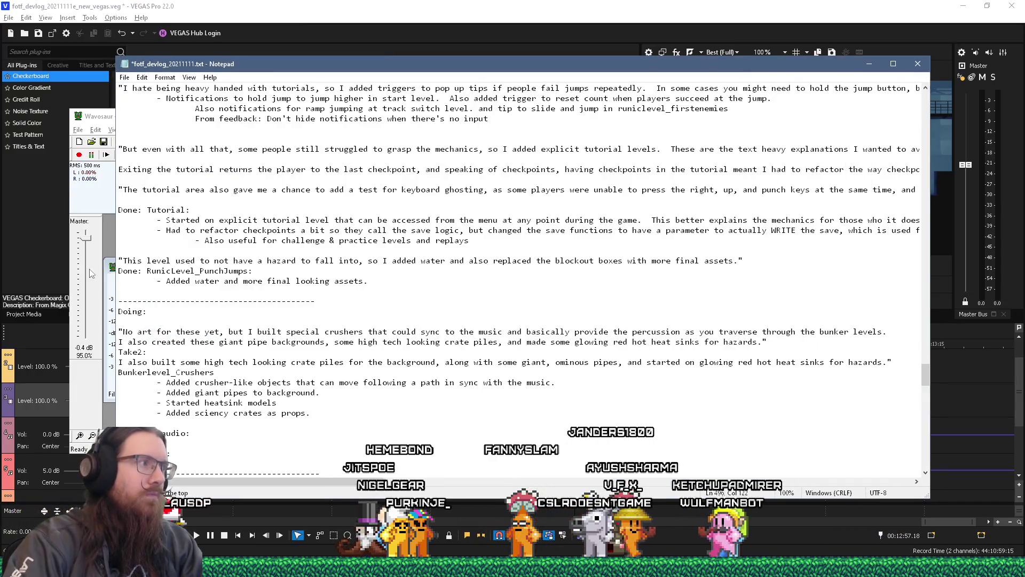
{"action": "left_click", "coordinate": [89, 268]}
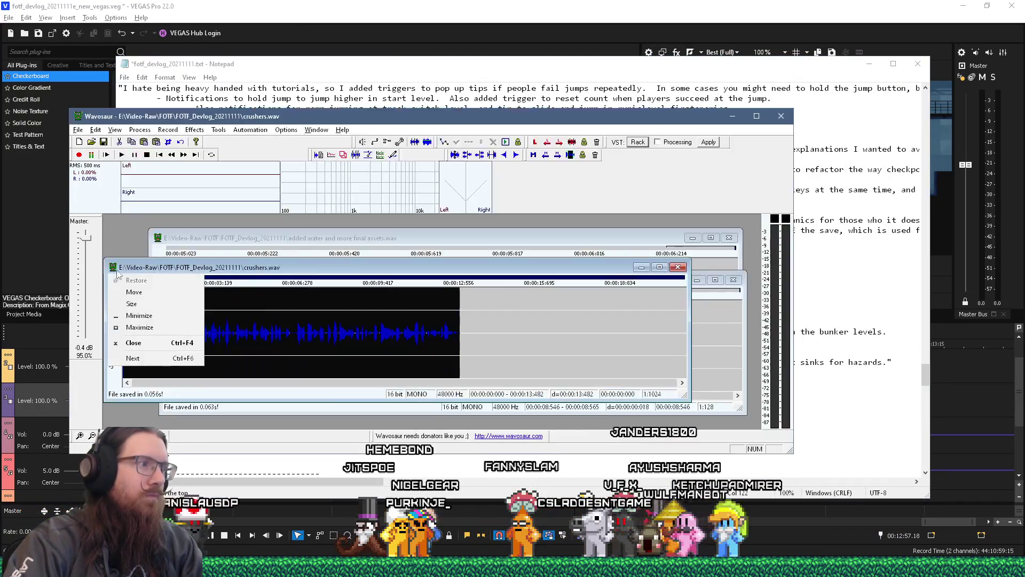
{"action": "left_click", "coordinate": [282, 344]}
{"action": "key", "text": "space"}
{"action": "key", "text": "space"}
{"action": "left_click", "coordinate": [249, 356]}
{"action": "key", "text": "space"}
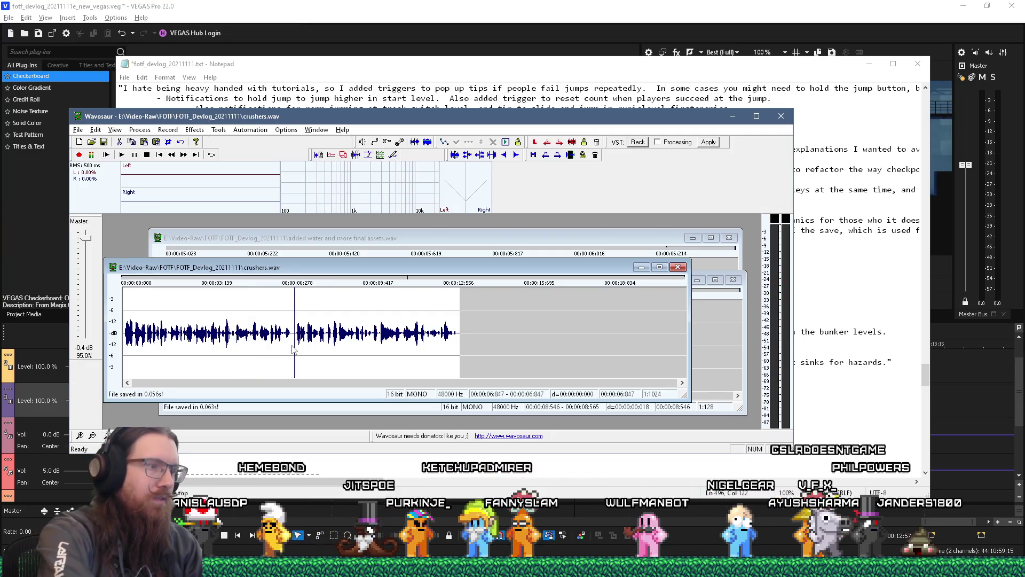
{"action": "left_click_drag", "start_coordinate": [293, 344], "coordinate": [464, 344]}
{"action": "key", "text": "Delete"}
{"action": "scroll", "coordinate": [408, 347], "scroll_direction": "up", "scroll_amount": 3}
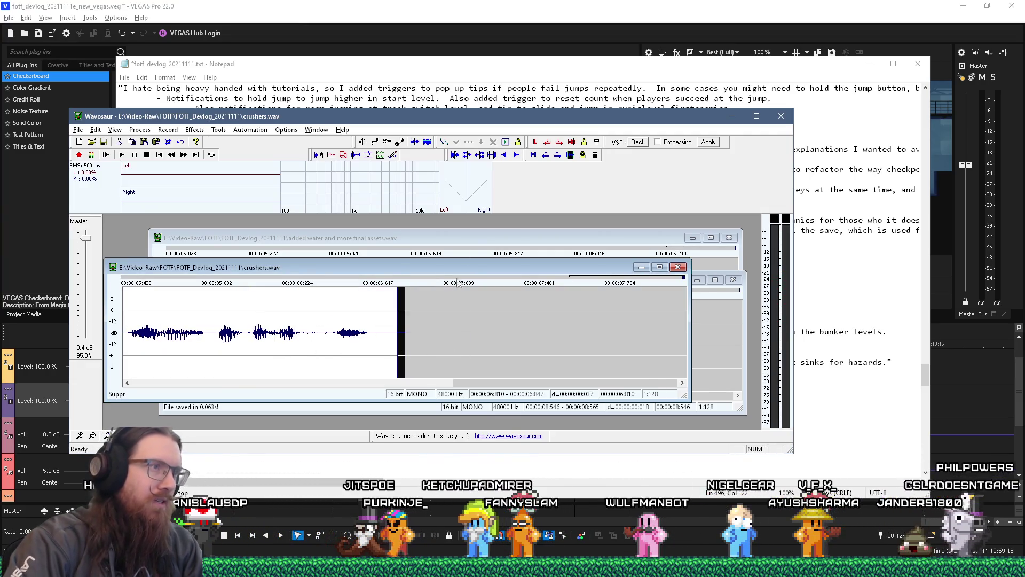
{"action": "key", "text": "ctrl+s"}
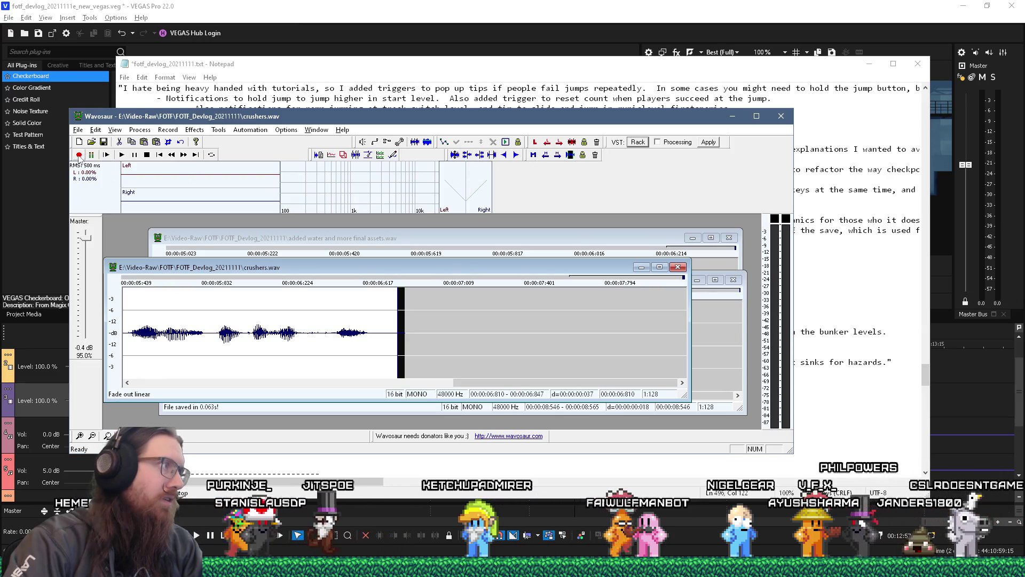
{"action": "left_click", "coordinate": [655, 24]}
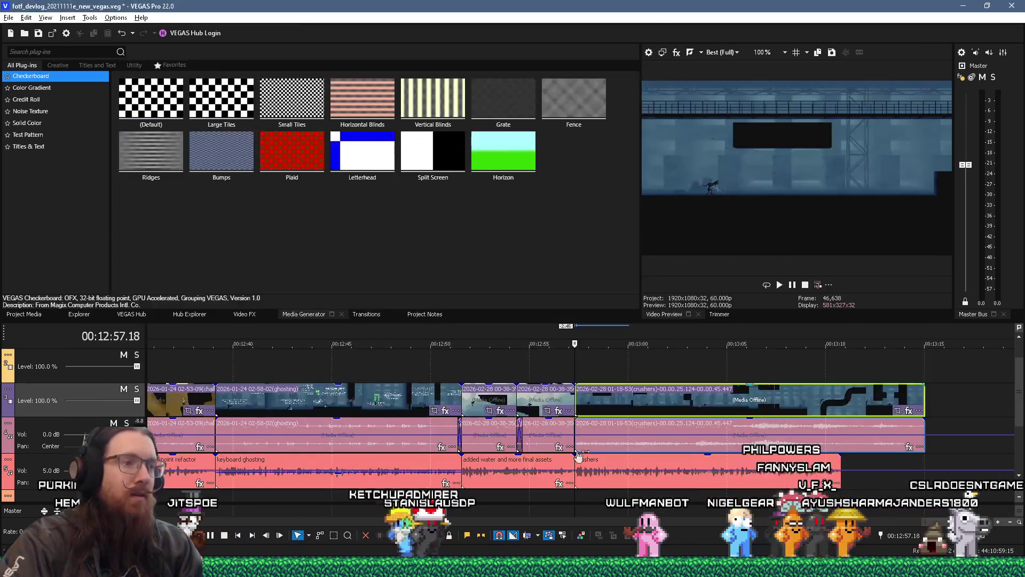
Step: Shorten the crushers narration clip, then drag crushers pt 2.wav from the FOTF_Devlog_20211111 folder
{"action": "left_click_drag", "start_coordinate": [841, 470], "coordinate": [710, 469]}
{"action": "left_click", "coordinate": [310, 567]}
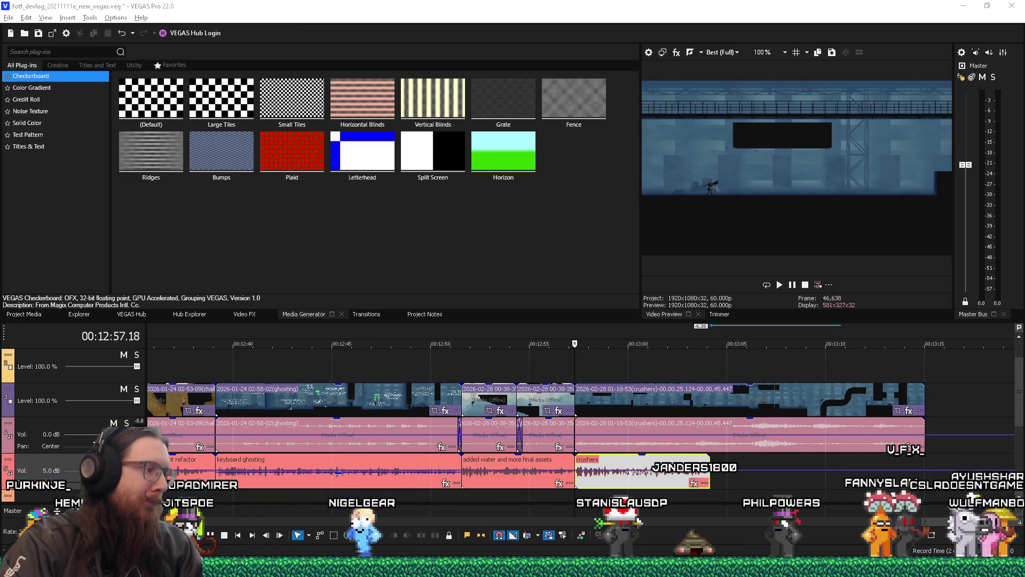
{"action": "left_click", "coordinate": [476, 543]}
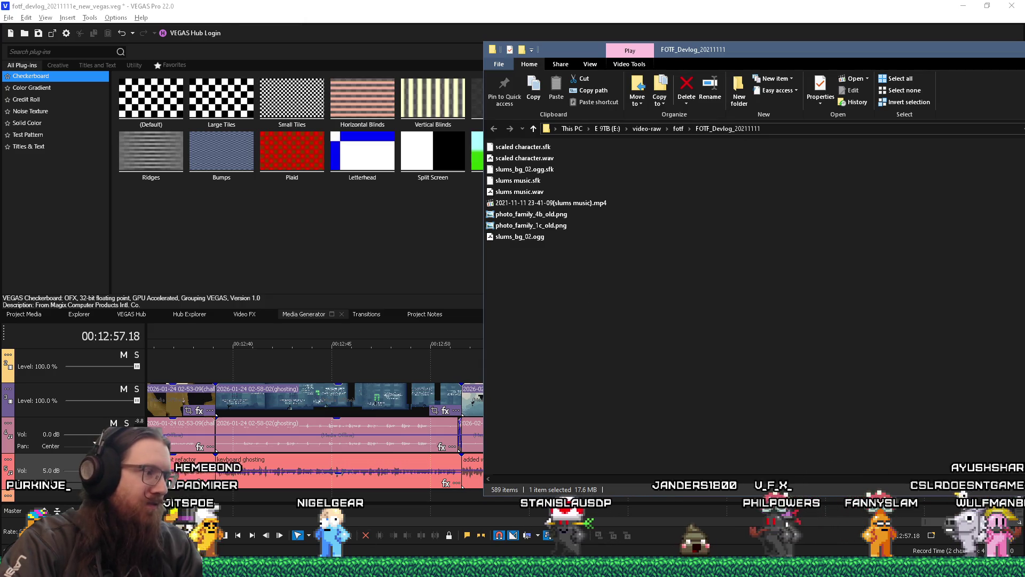
{"action": "left_click", "coordinate": [310, 567]}
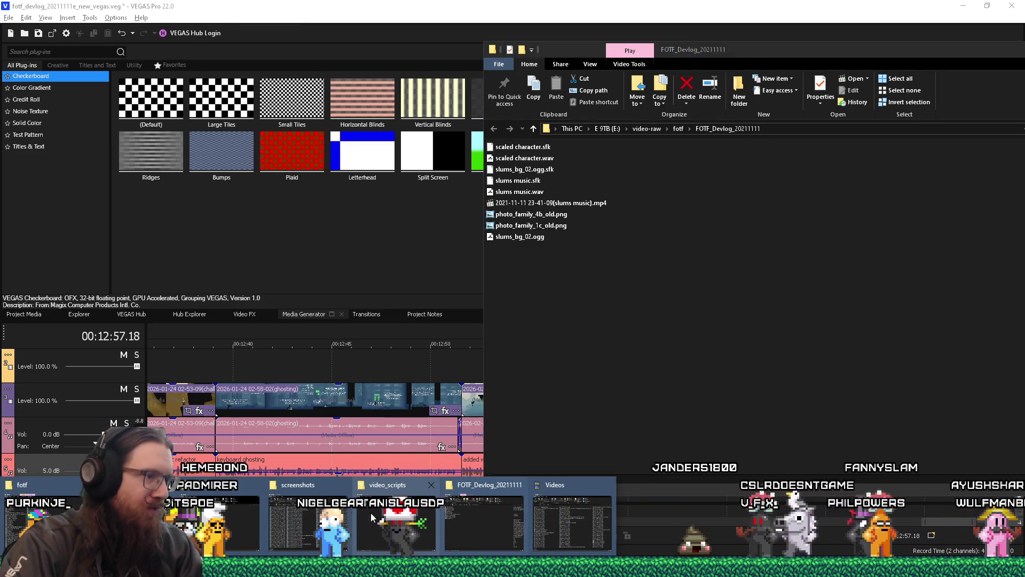
{"action": "left_click", "coordinate": [475, 514]}
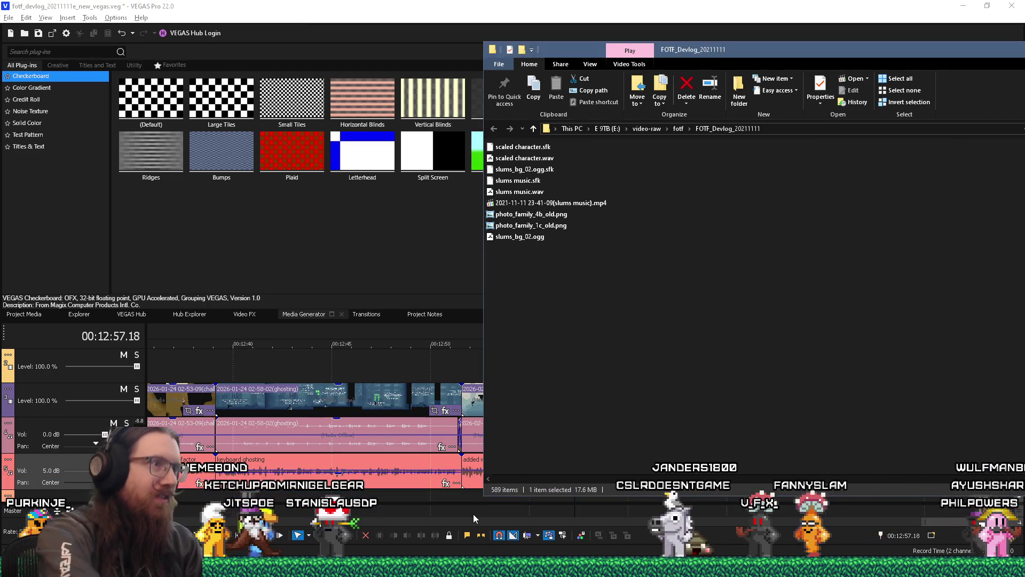
{"action": "mouse_move", "coordinate": [533, 147]}
{"action": "left_mouse_down"}
{"action": "mouse_move", "coordinate": [559, 156]}
{"action": "mouse_move", "coordinate": [553, 138]}
{"action": "mouse_move", "coordinate": [618, 270]}
{"action": "mouse_move", "coordinate": [740, 420]}
{"action": "left_mouse_up"}
{"action": "key", "text": "alt+Tab"}
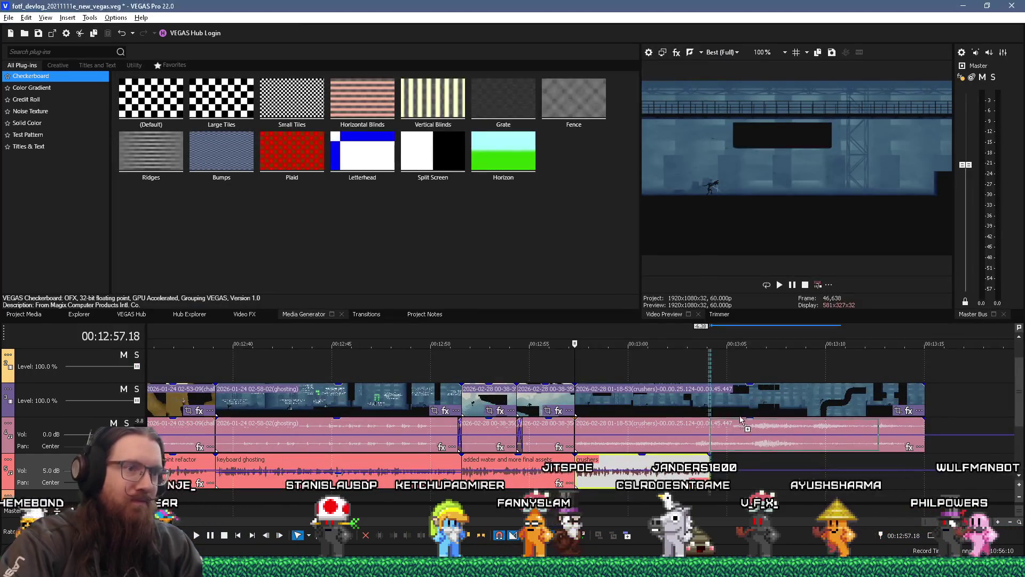
Step: Drop crushers pt 2.wav on the bottom audio track after the crushers clip and preview it
{"action": "left_click_drag", "start_coordinate": [721, 476], "coordinate": [721, 477]}
{"action": "left_click", "coordinate": [699, 492]}
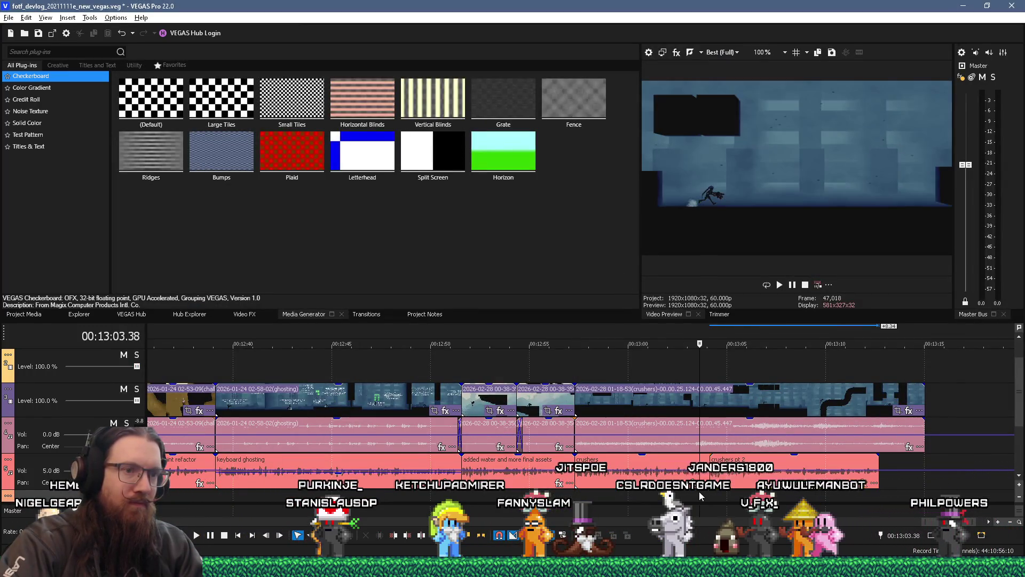
{"action": "key", "text": "space"}
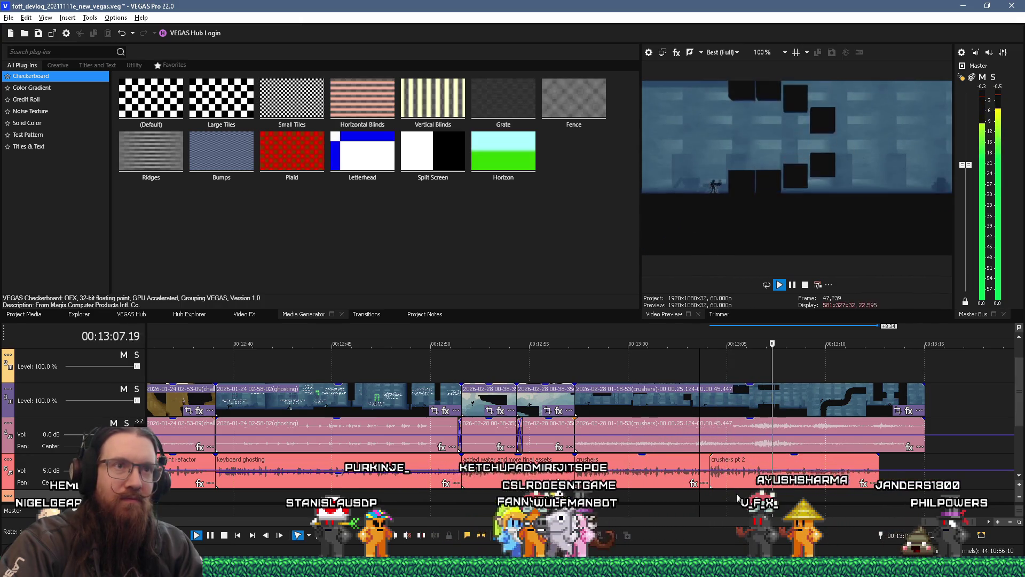
{"action": "key", "text": "space"}
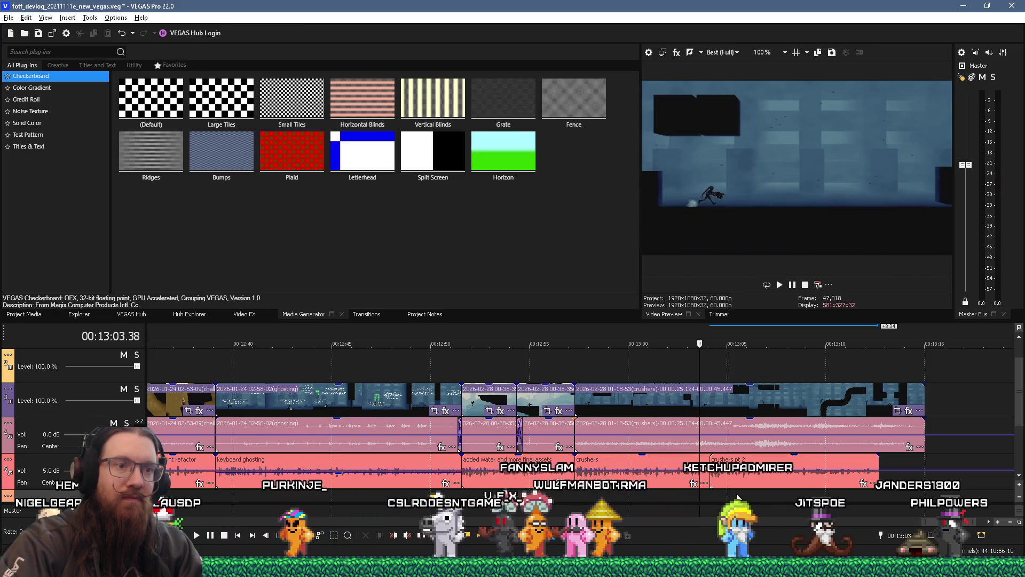
{"action": "scroll", "coordinate": [738, 498], "scroll_direction": "up", "scroll_amount": 4}
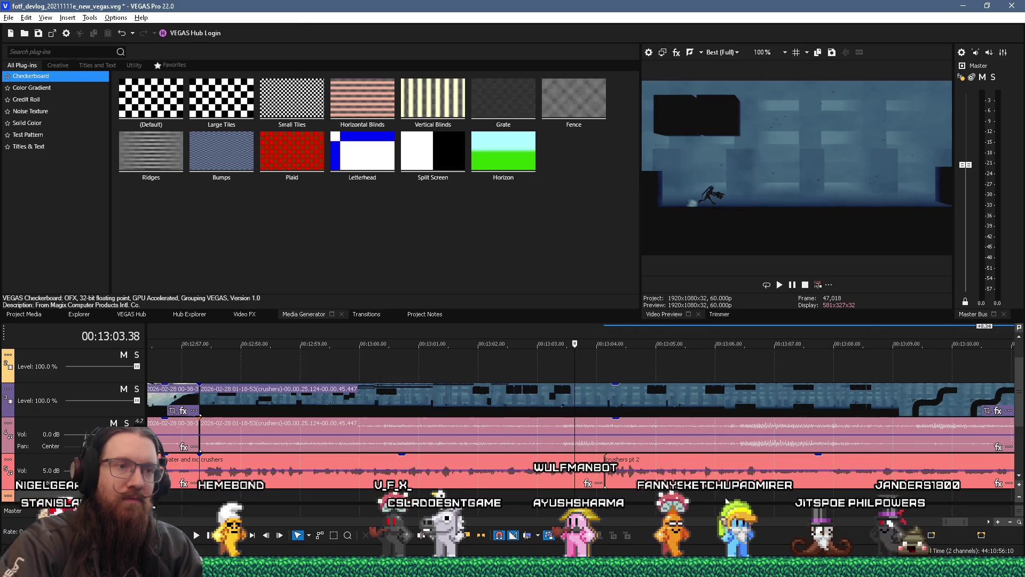
{"action": "left_click", "coordinate": [754, 511]}
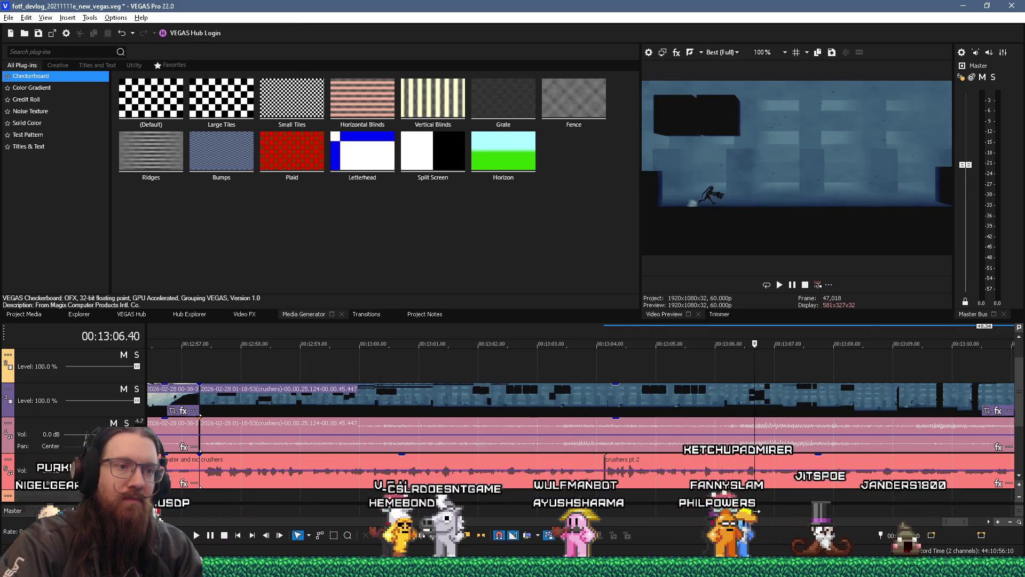
{"action": "scroll", "coordinate": [644, 430], "scroll_direction": "down", "scroll_amount": 5}
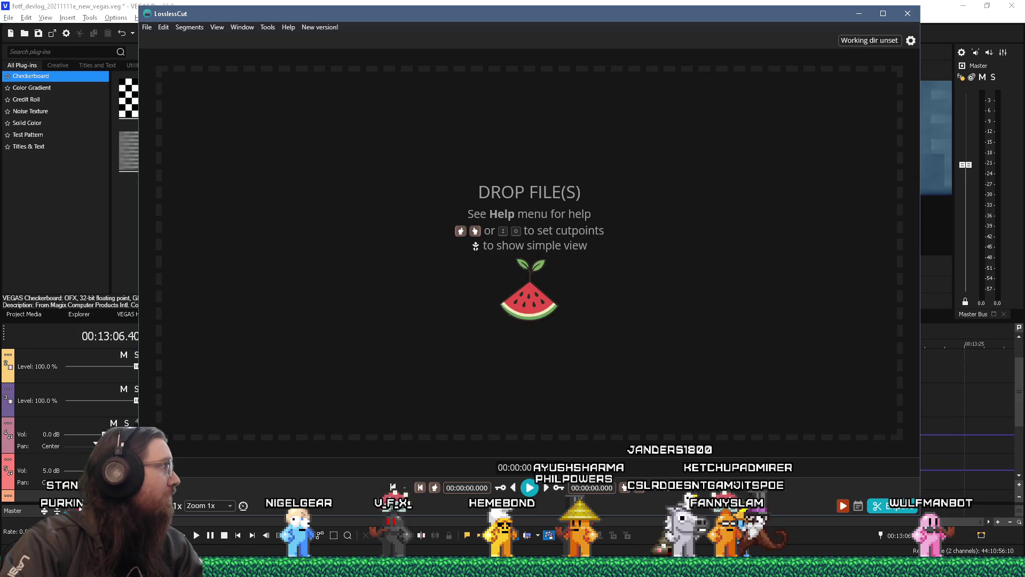
Step: Load the big pipes recording into LosslessCut and set the cut from 8.378 to 12.927 seconds
{"action": "left_click_drag", "start_coordinate": [573, 193], "coordinate": [572, 193]}
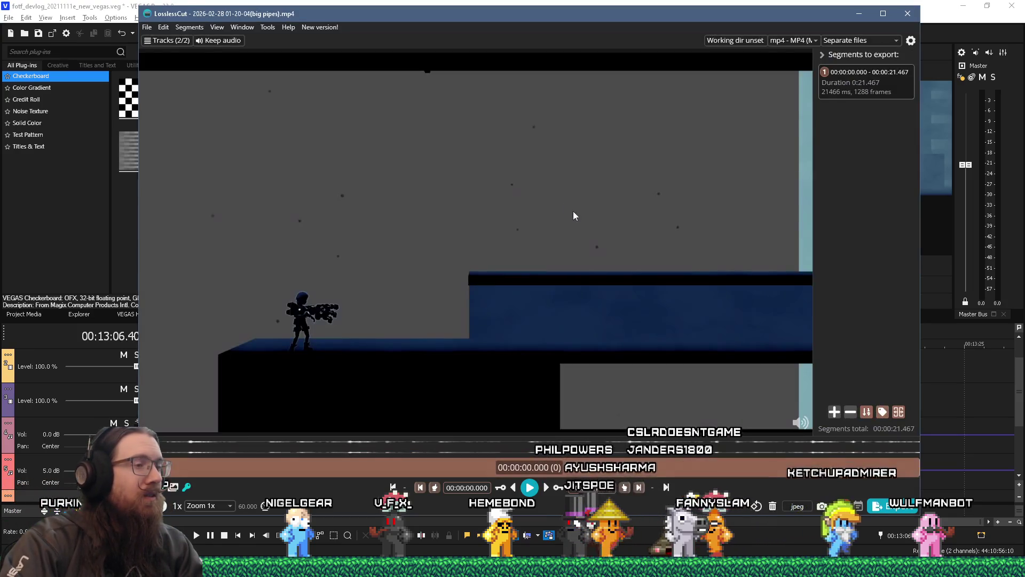
{"action": "left_click", "coordinate": [601, 470]}
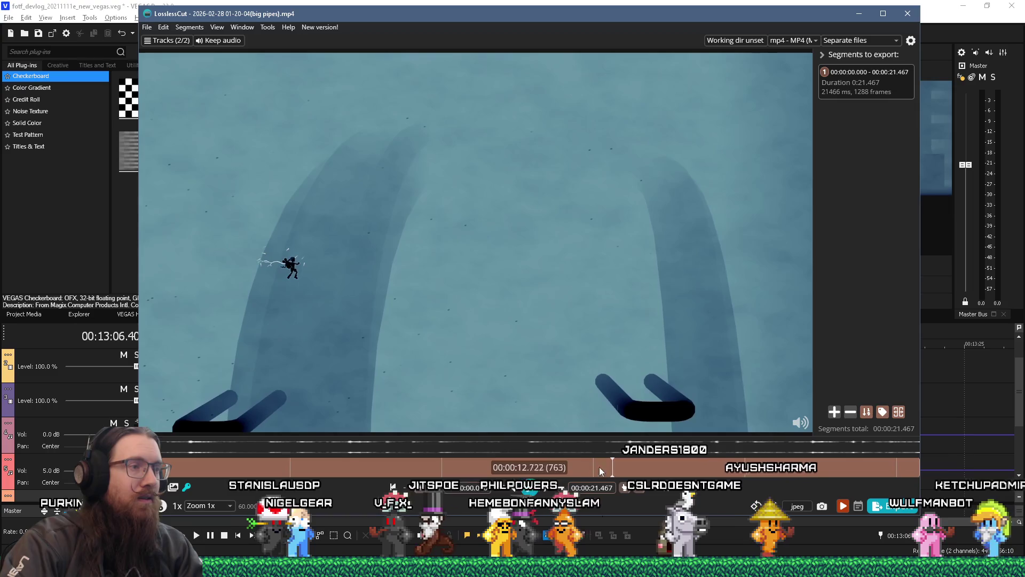
{"action": "left_click", "coordinate": [454, 465]}
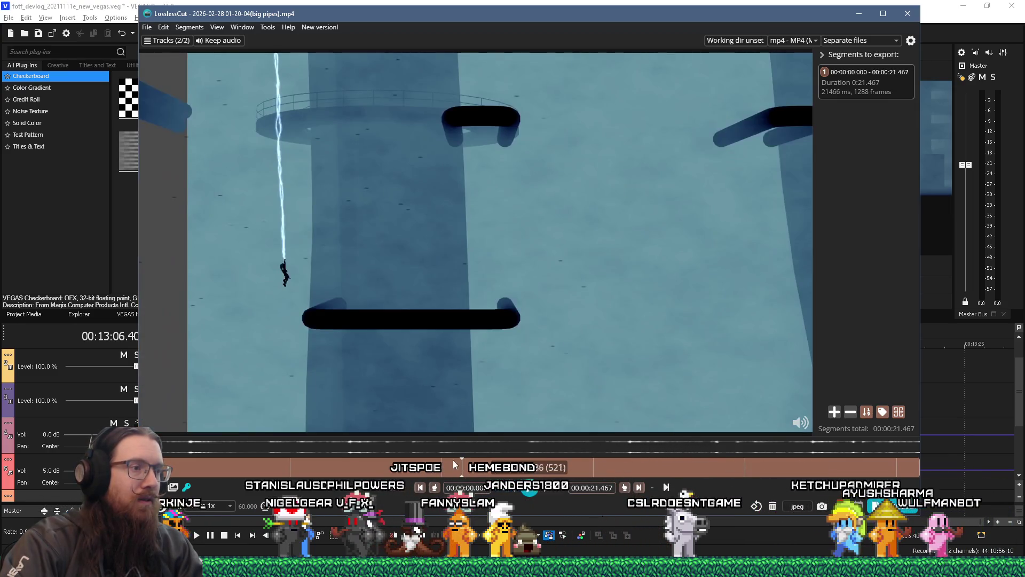
{"action": "left_click", "coordinate": [450, 467]}
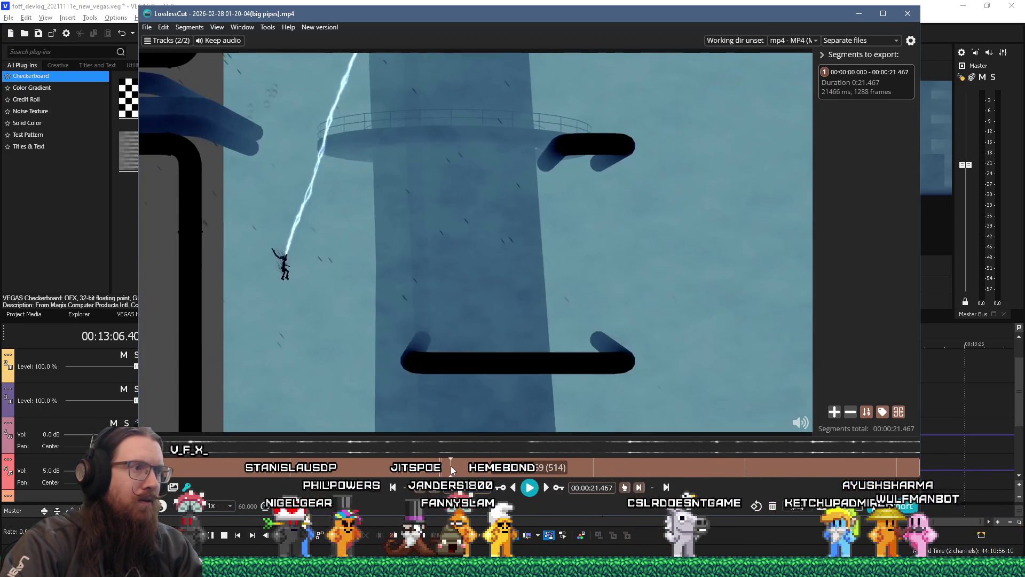
{"action": "left_click", "coordinate": [443, 468]}
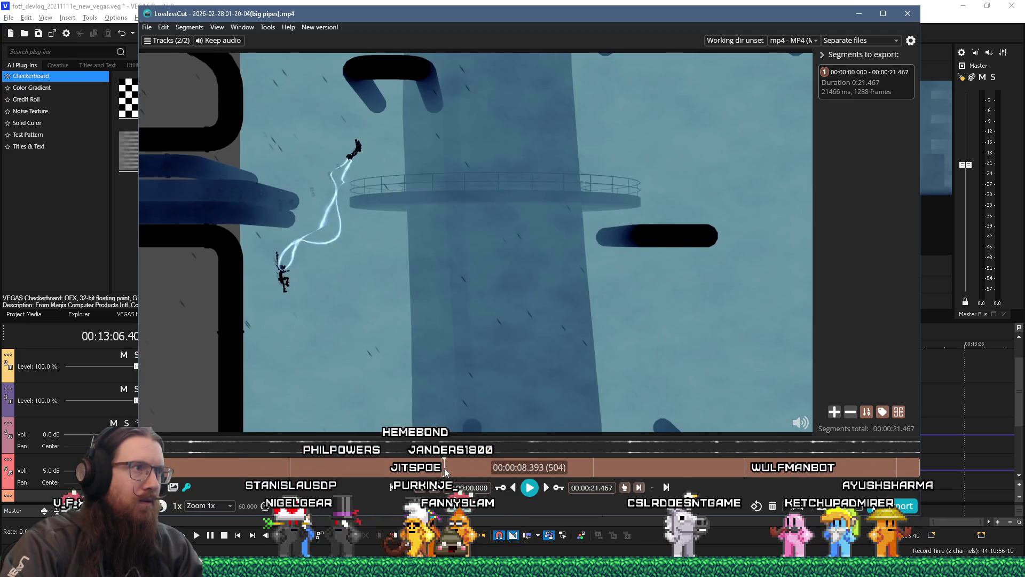
{"action": "left_click", "coordinate": [444, 469]}
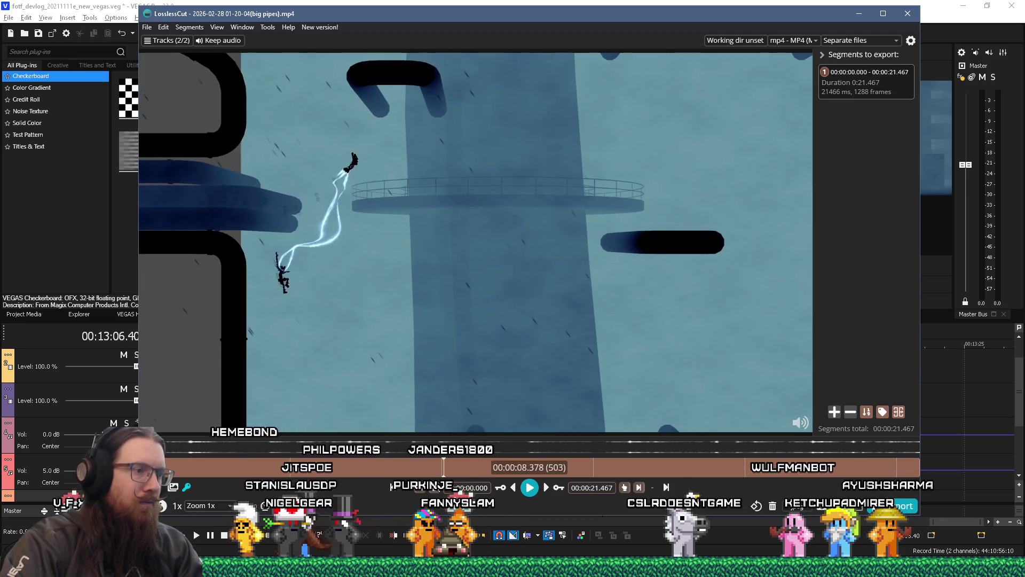
{"action": "left_click", "coordinate": [500, 486]}
{"action": "left_click", "coordinate": [530, 487]}
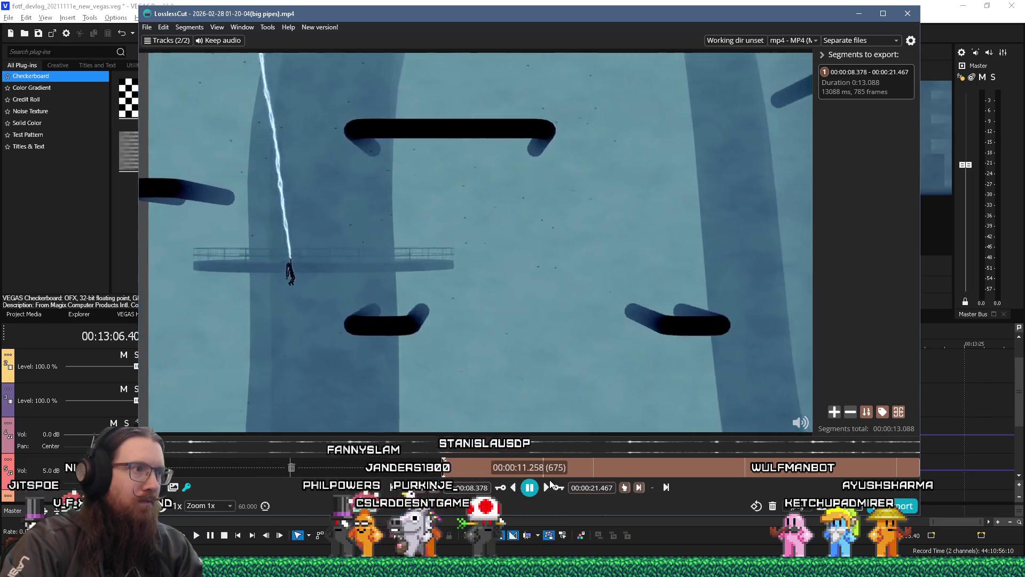
{"action": "left_click", "coordinate": [537, 487]}
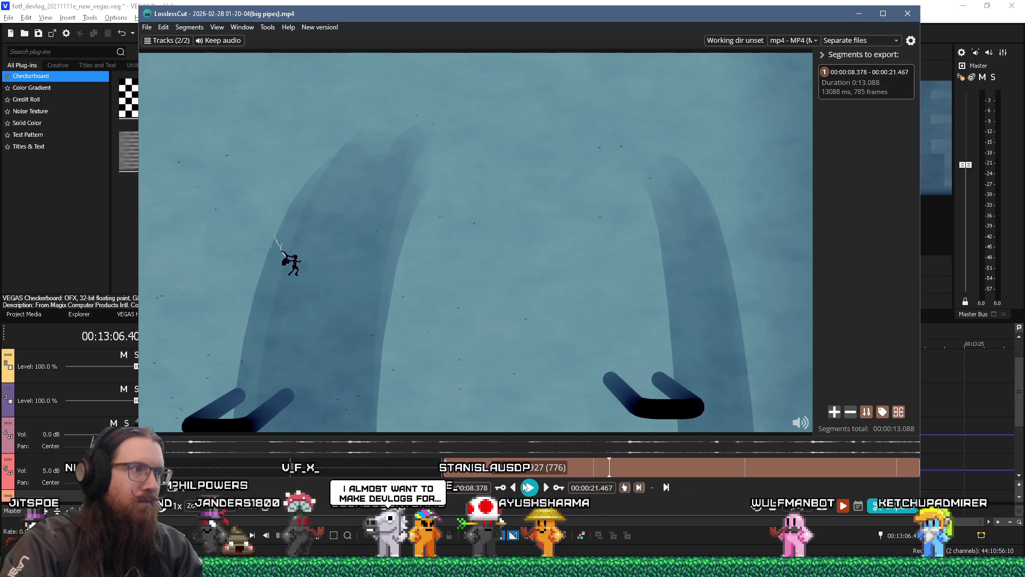
{"action": "left_click", "coordinate": [624, 488]}
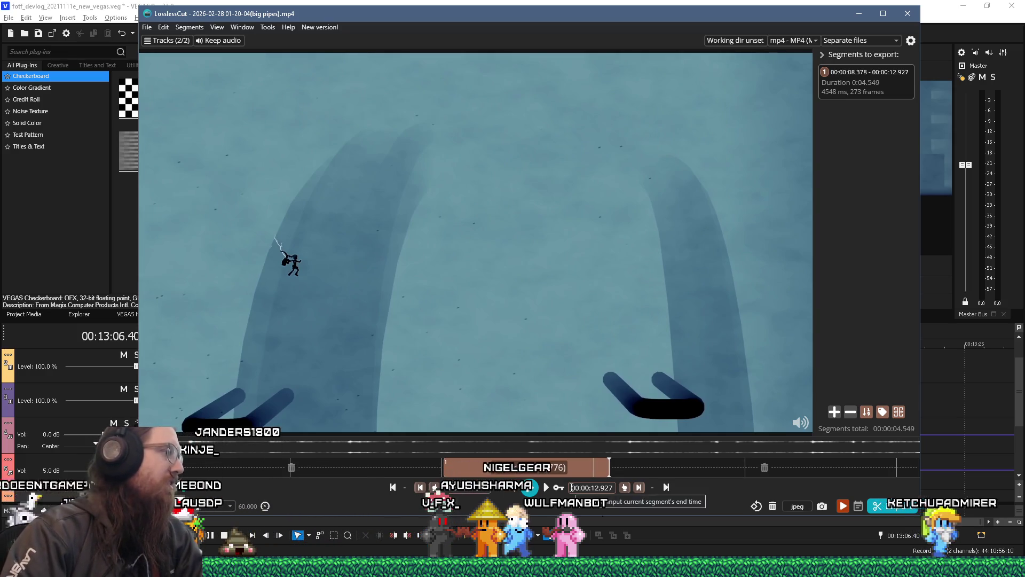
Step: Export the 4.5-second segment, close the video, and minimize LosslessCut
{"action": "left_click", "coordinate": [882, 508]}
{"action": "left_click", "coordinate": [408, 331]}
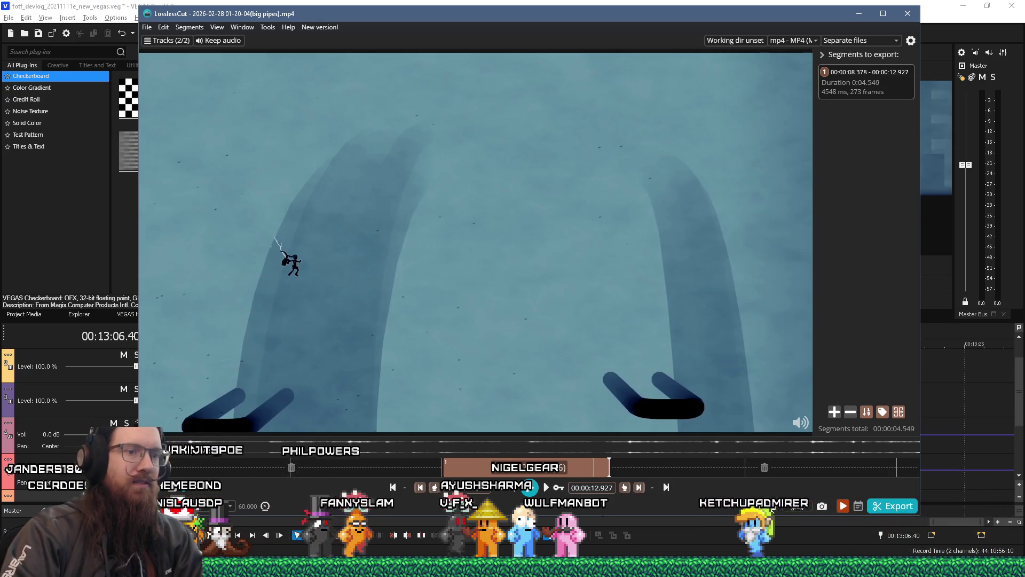
{"action": "key", "text": "ctrl+w"}
{"action": "left_click", "coordinate": [859, 14]}
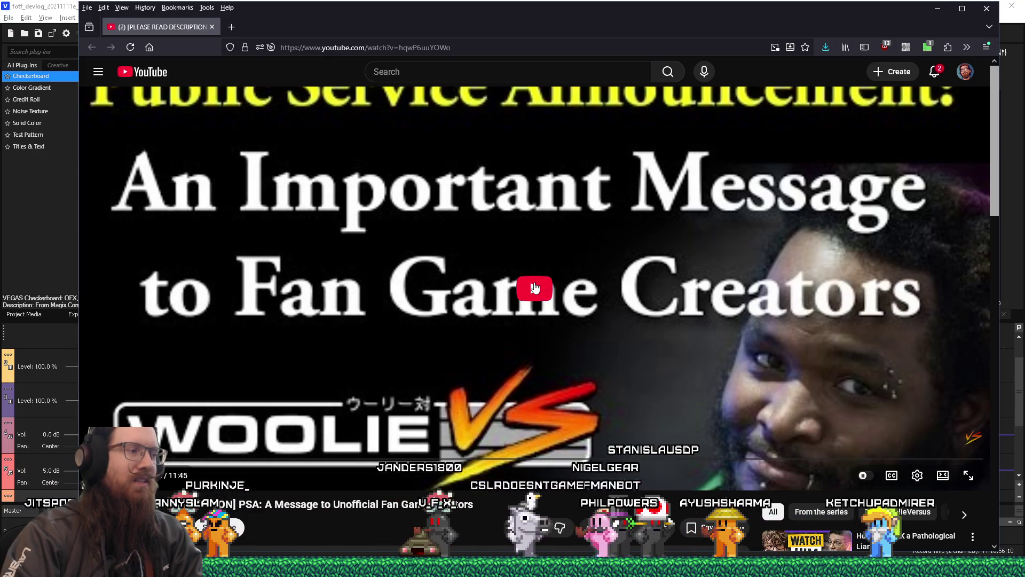
Step: Minimize the Firefox YouTube window so the VEGAS Pro project shows again
{"action": "left_click", "coordinate": [938, 8]}
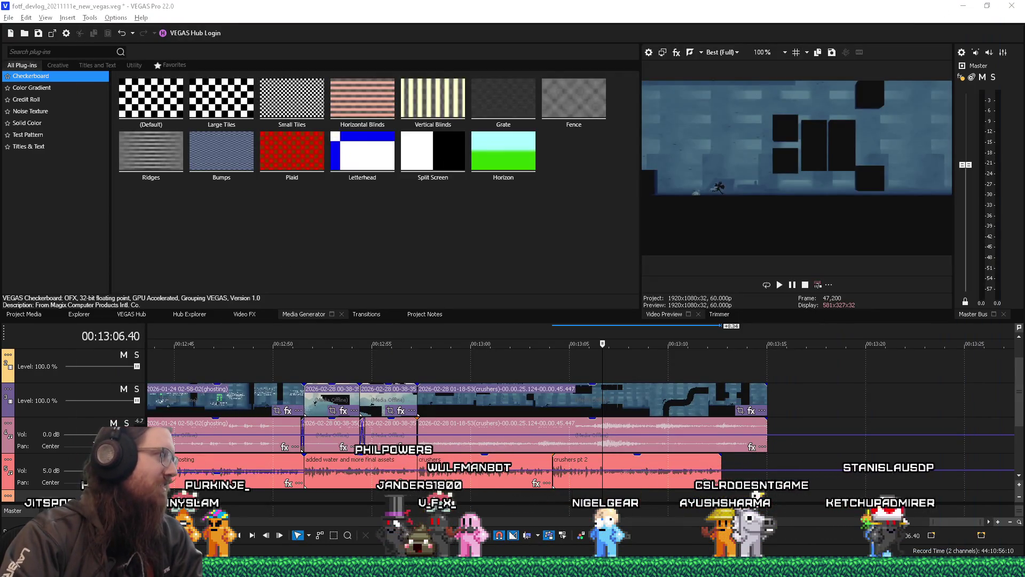
Step: Bring the FOTF_Devlog_20211111 Explorer folder in front of the VEGAS Pro project
{"action": "mouse_move", "coordinate": [513, 566]}
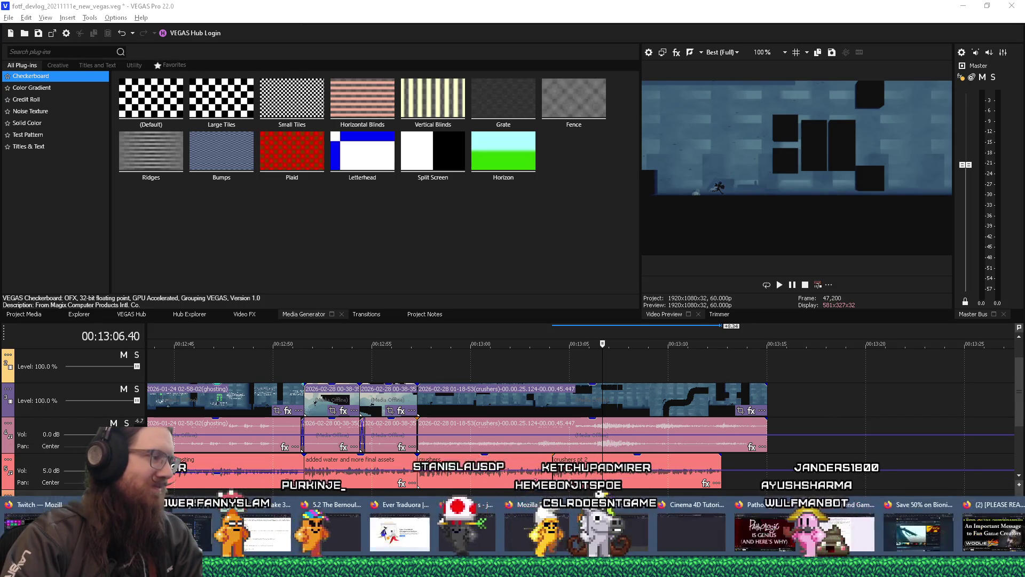
{"action": "left_click", "coordinate": [502, 526]}
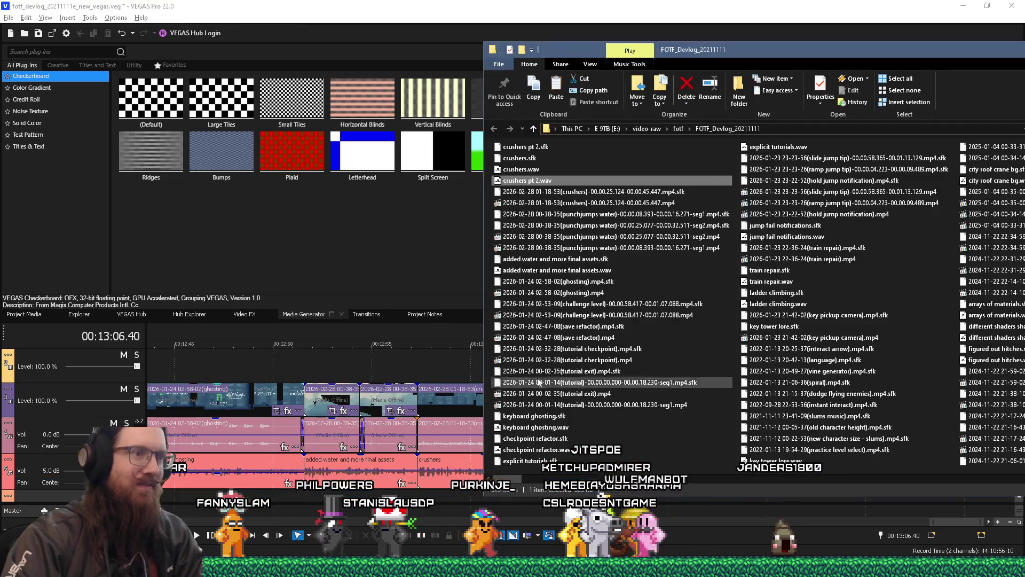
Step: Paste the copied clip into the FOTF_Devlog_20211111 folder
{"action": "right_click", "coordinate": [487, 357]}
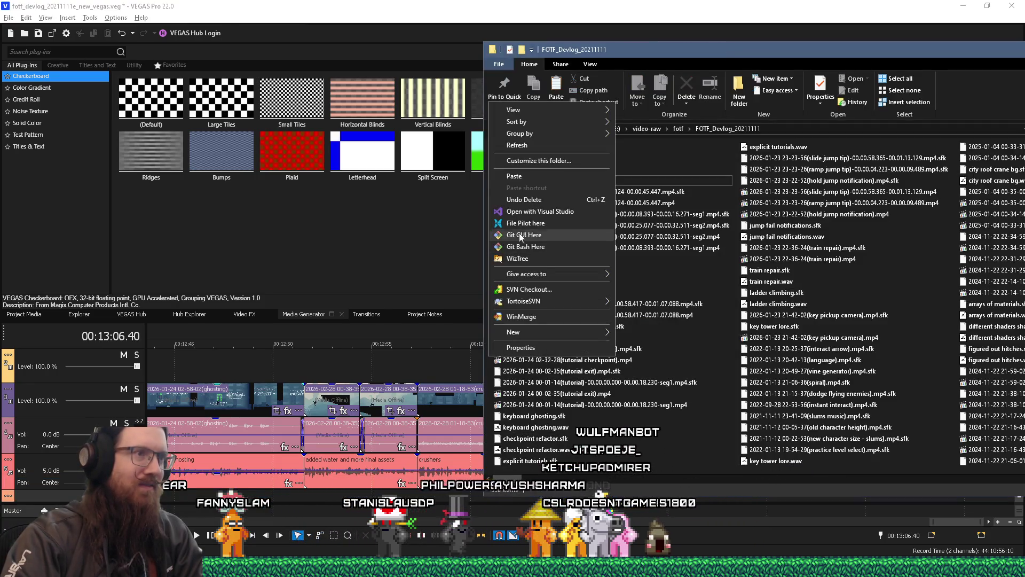
{"action": "left_click", "coordinate": [515, 177]}
{"action": "scroll", "coordinate": [528, 225], "scroll_direction": "down", "scroll_amount": 5}
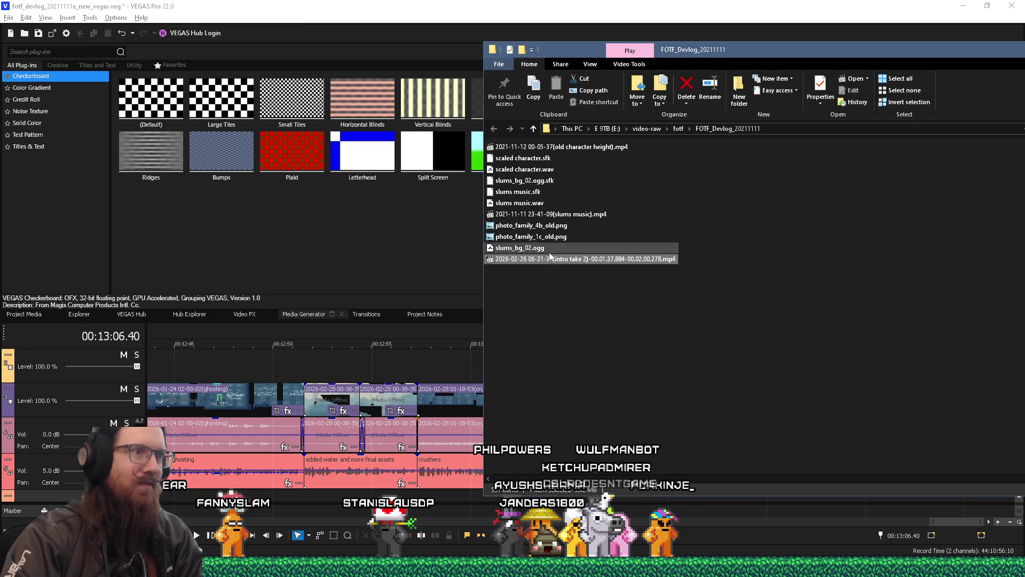
{"action": "key", "text": "alt+Tab"}
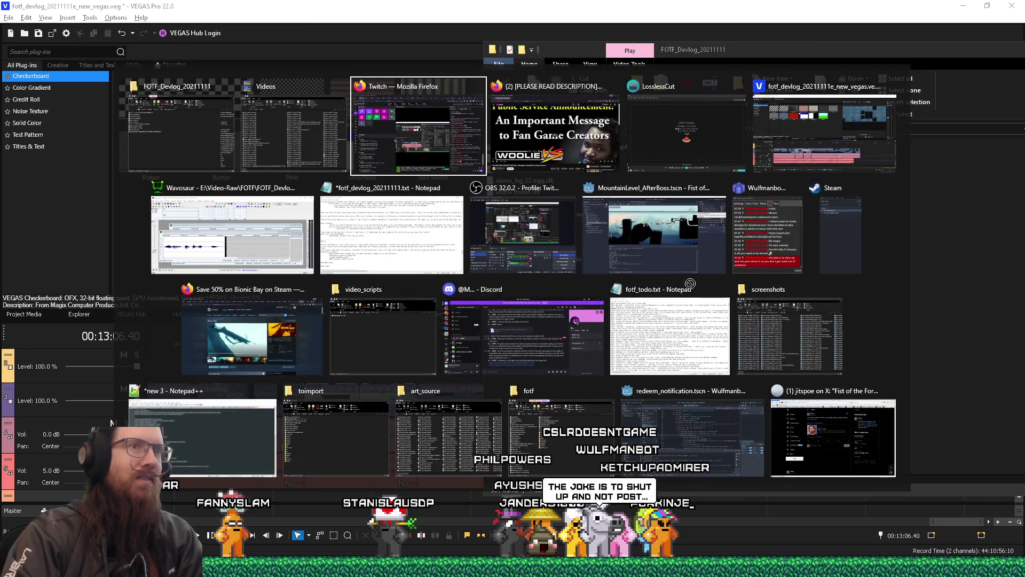
{"action": "key", "text": "shift+Tab"}
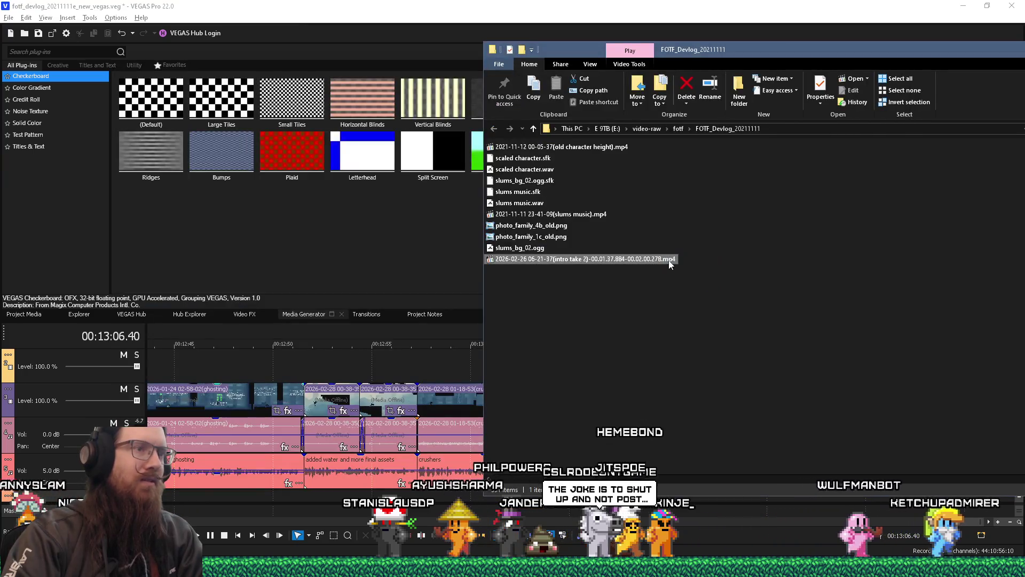
Step: Cut the wrongly pasted intro take 2 clip and paste the trimmed big pipes clip instead
{"action": "right_click", "coordinate": [665, 259]}
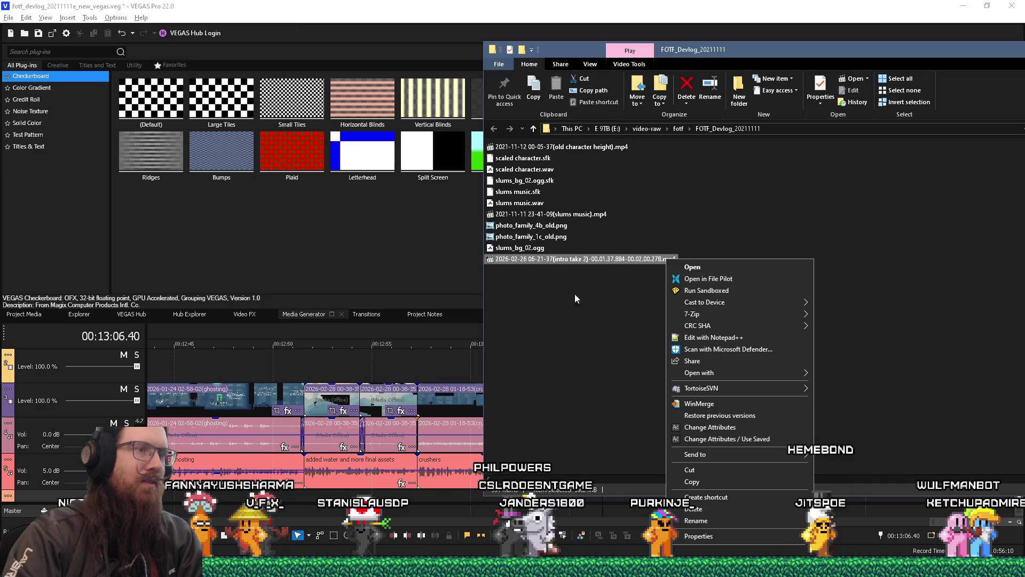
{"action": "right_click", "coordinate": [569, 259]}
{"action": "left_click", "coordinate": [604, 467]}
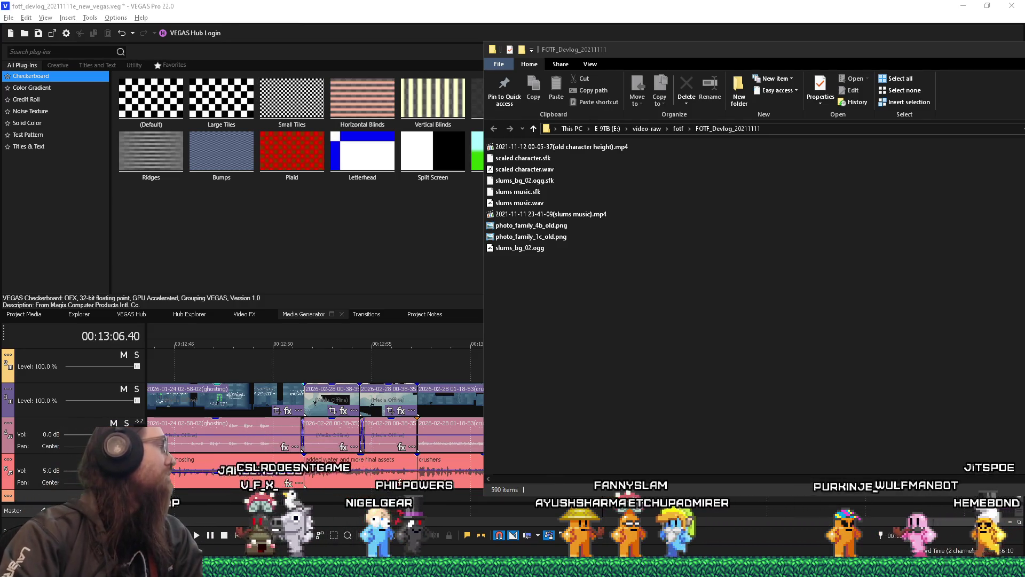
{"action": "right_click", "coordinate": [537, 315]}
{"action": "left_click", "coordinate": [601, 167]}
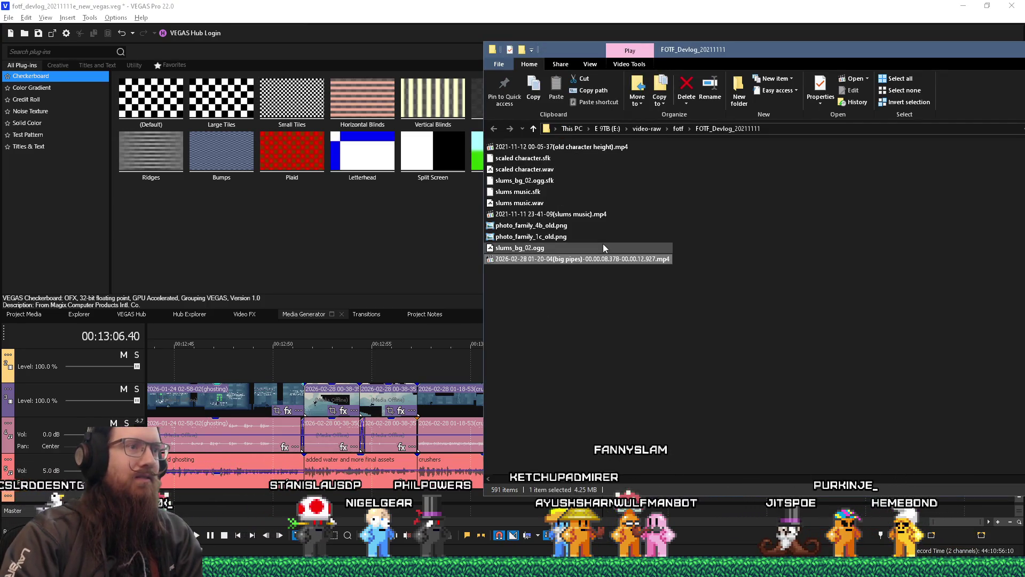
{"action": "key", "text": "alt+Tab"}
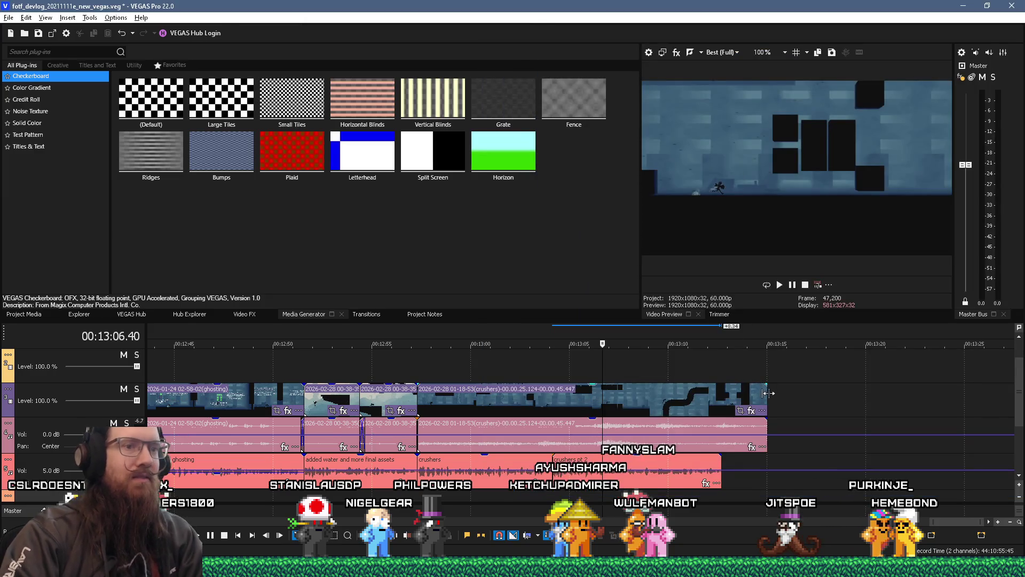
Step: Drop the big pipes recording onto the video track after the crushers clip and preview it
{"action": "left_click", "coordinate": [767, 393]}
{"action": "key", "text": "alt+Tab"}
{"action": "left_click_drag", "start_coordinate": [626, 264], "coordinate": [794, 400]}
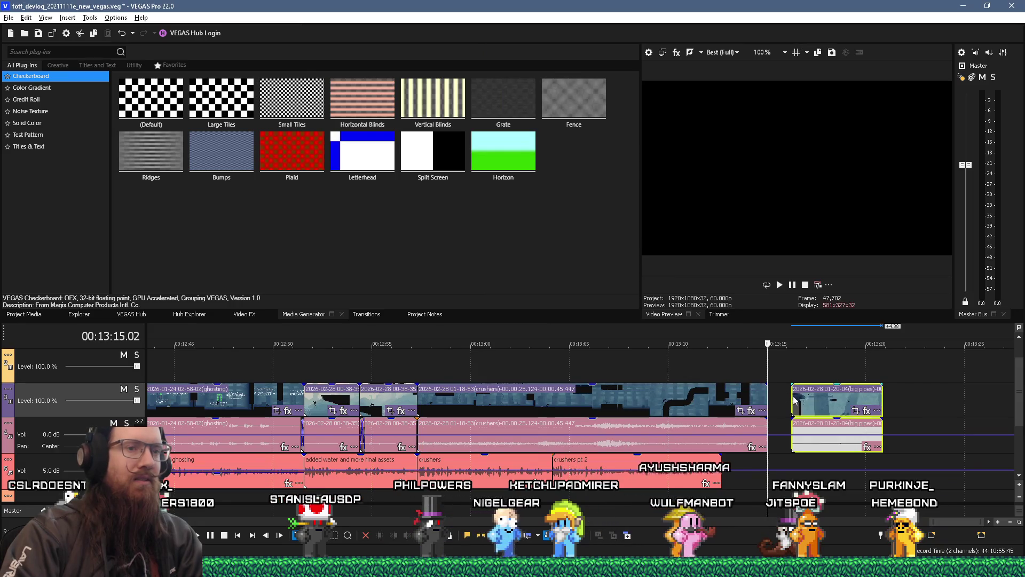
{"action": "left_click", "coordinate": [585, 502]}
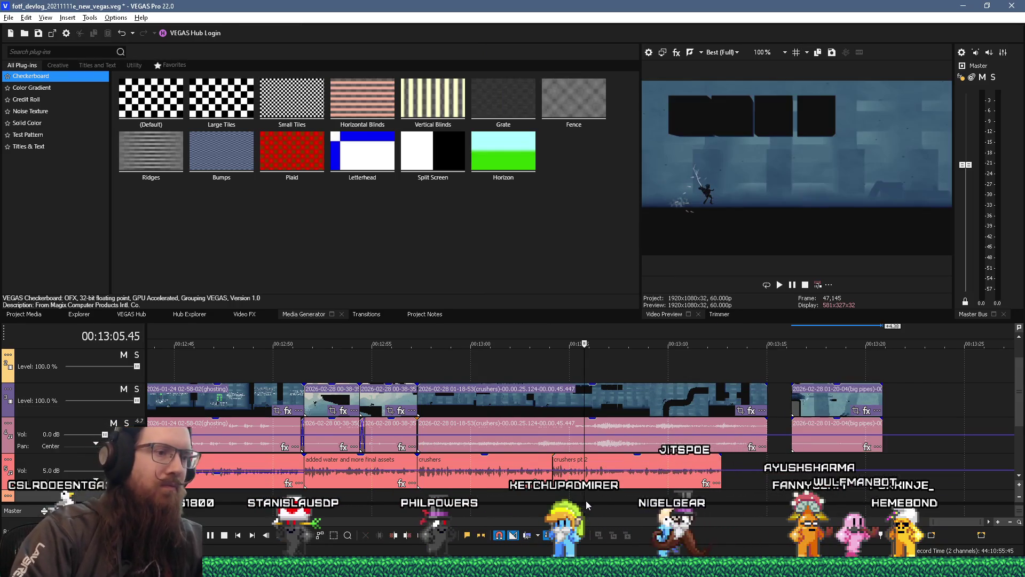
{"action": "key", "text": "space"}
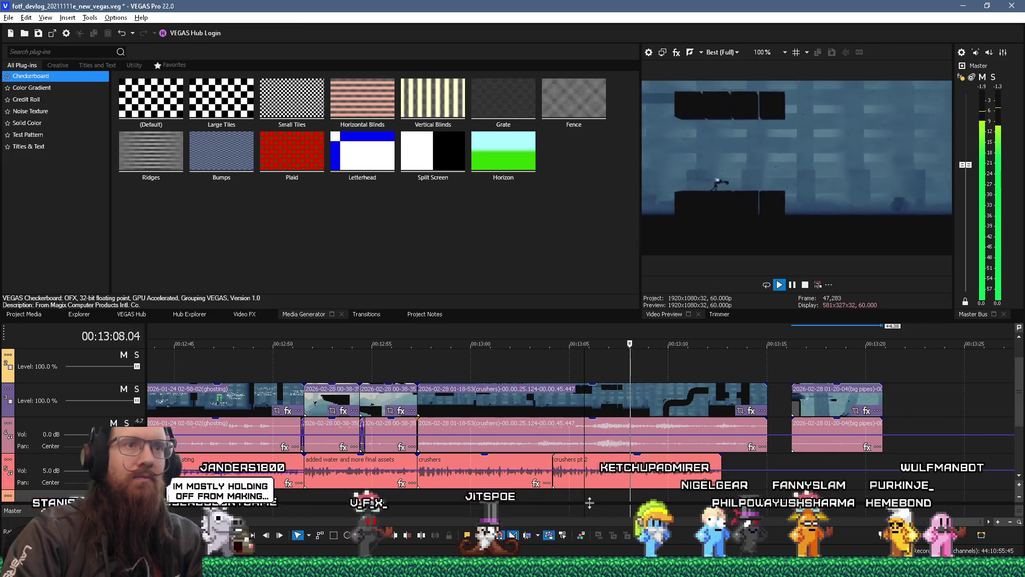
{"action": "key", "text": "space"}
Step: Trim both the start and end of the crushers clip, previewing playback around it
{"action": "scroll", "coordinate": [610, 505], "scroll_direction": "up", "scroll_amount": 2}
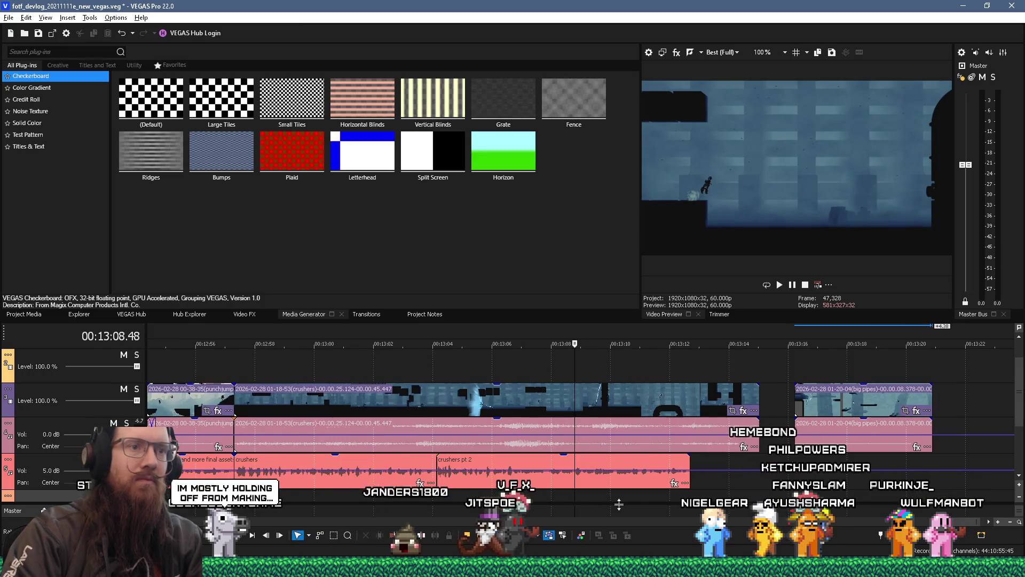
{"action": "key", "text": "space"}
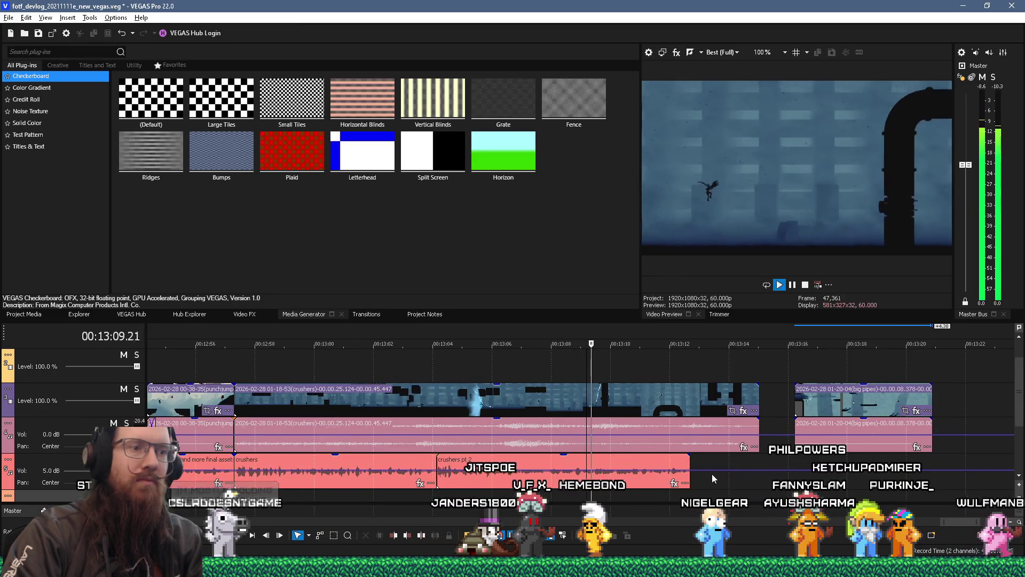
{"action": "key", "text": "space"}
{"action": "left_click", "coordinate": [724, 404]}
{"action": "mouse_move", "coordinate": [757, 404]}
{"action": "left_mouse_down"}
{"action": "mouse_move", "coordinate": [647, 405]}
{"action": "mouse_move", "coordinate": [660, 404]}
{"action": "left_mouse_up"}
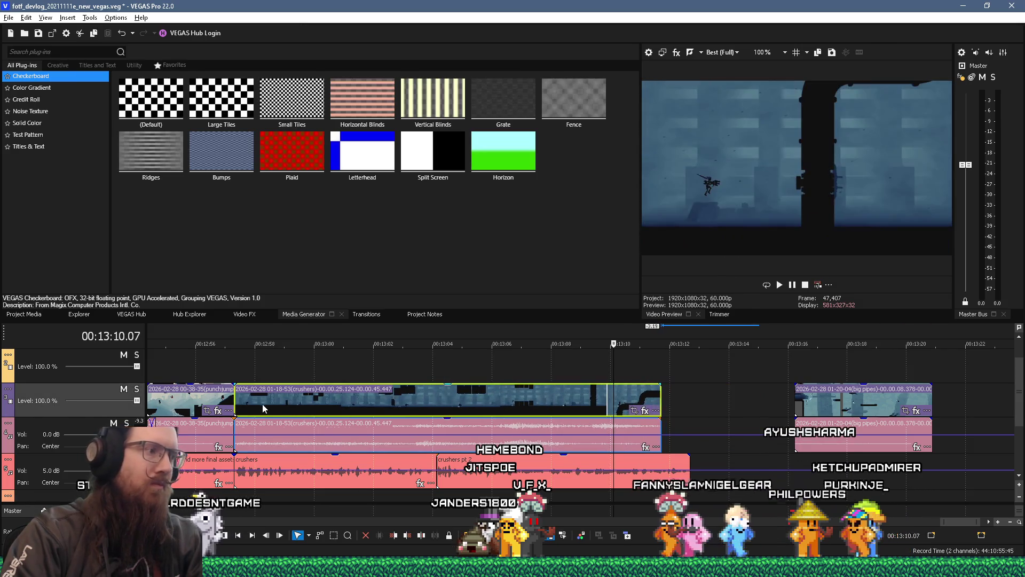
{"action": "mouse_move", "coordinate": [236, 401]}
{"action": "left_mouse_down"}
{"action": "mouse_move", "coordinate": [285, 401]}
{"action": "mouse_move", "coordinate": [241, 404]}
{"action": "left_mouse_up"}
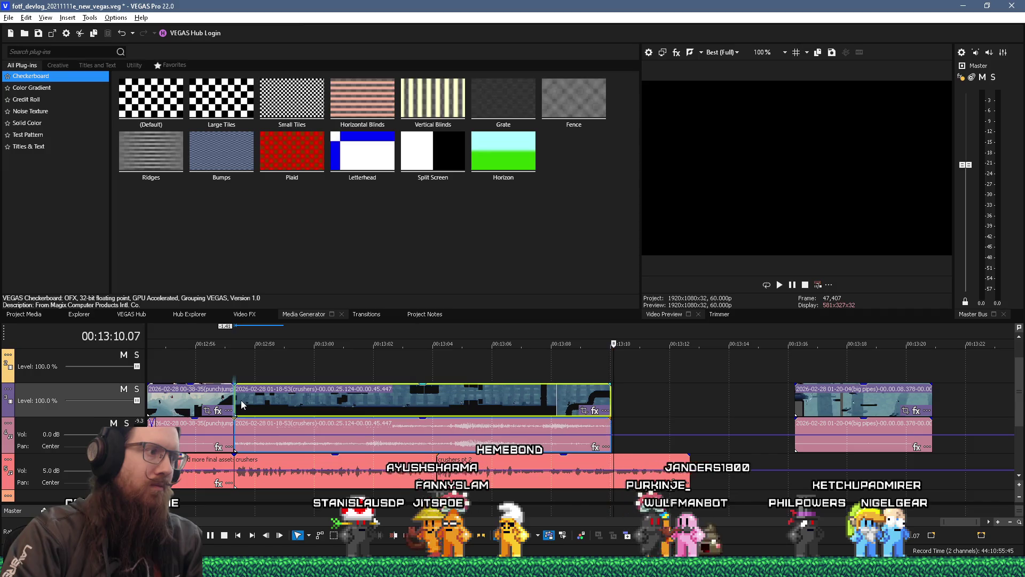
{"action": "left_click", "coordinate": [231, 367]}
{"action": "key", "text": "space"}
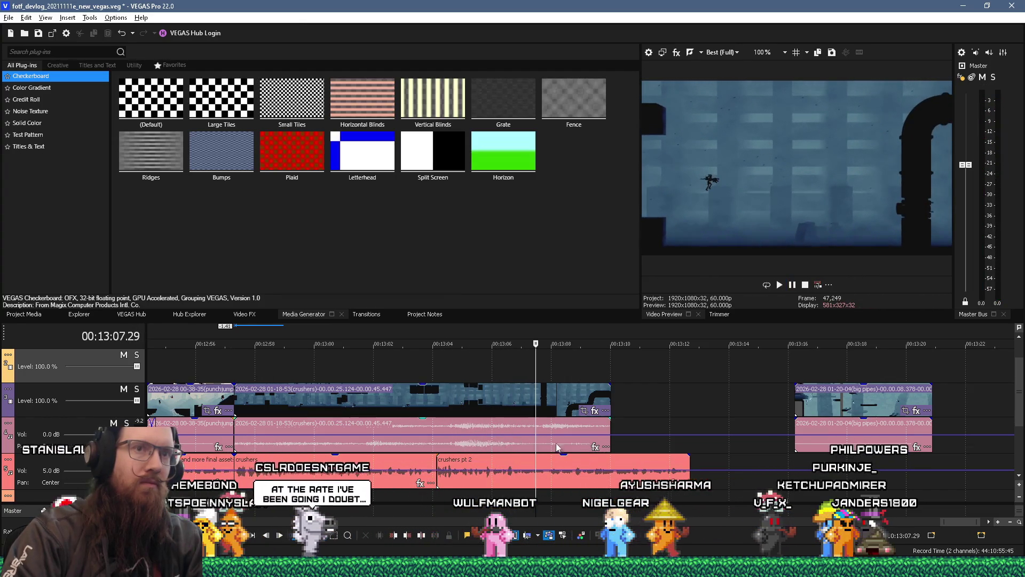
Step: Cut the crushers clip back to the playhead and slide the big pipes clip against it
{"action": "key", "text": "Return"}
{"action": "left_click_drag", "start_coordinate": [609, 396], "coordinate": [544, 398]}
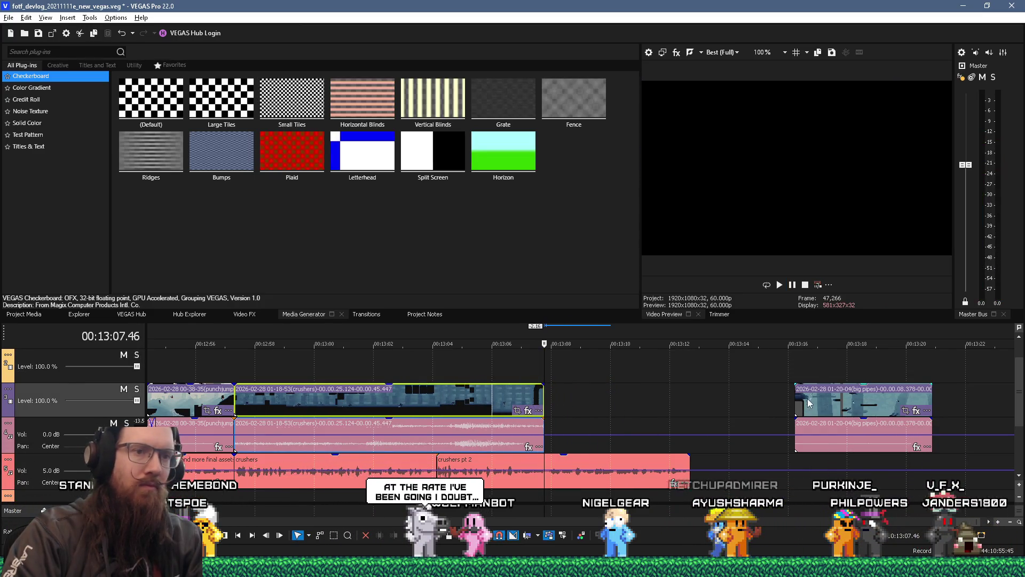
{"action": "left_click_drag", "start_coordinate": [854, 398], "coordinate": [614, 397]}
Step: Trim the big pipes clip's start and end, previewing the join with crushers
{"action": "mouse_move", "coordinate": [552, 395]}
{"action": "left_mouse_down"}
{"action": "mouse_move", "coordinate": [567, 394]}
{"action": "mouse_move", "coordinate": [555, 404]}
{"action": "left_mouse_up"}
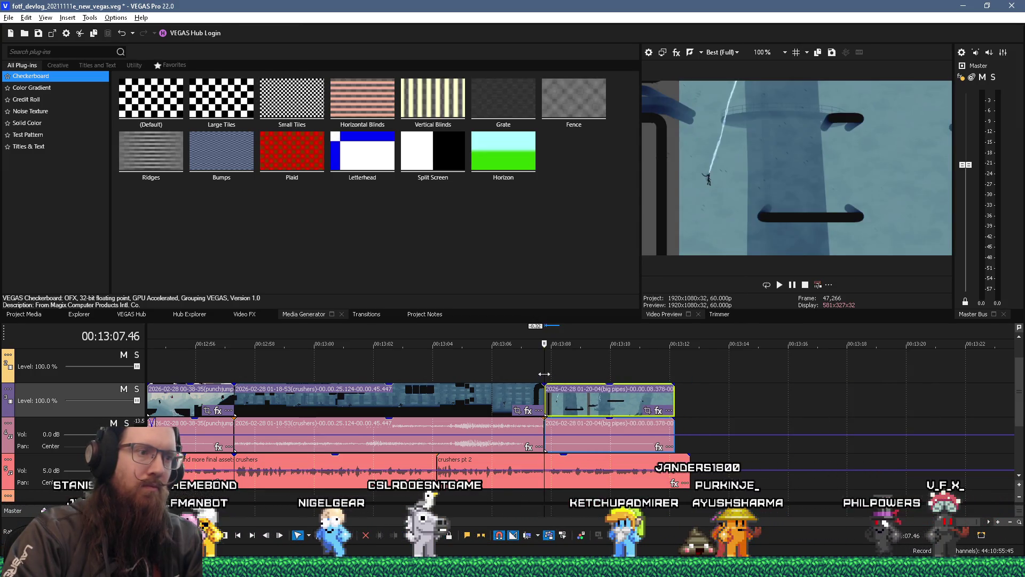
{"action": "key", "text": "space"}
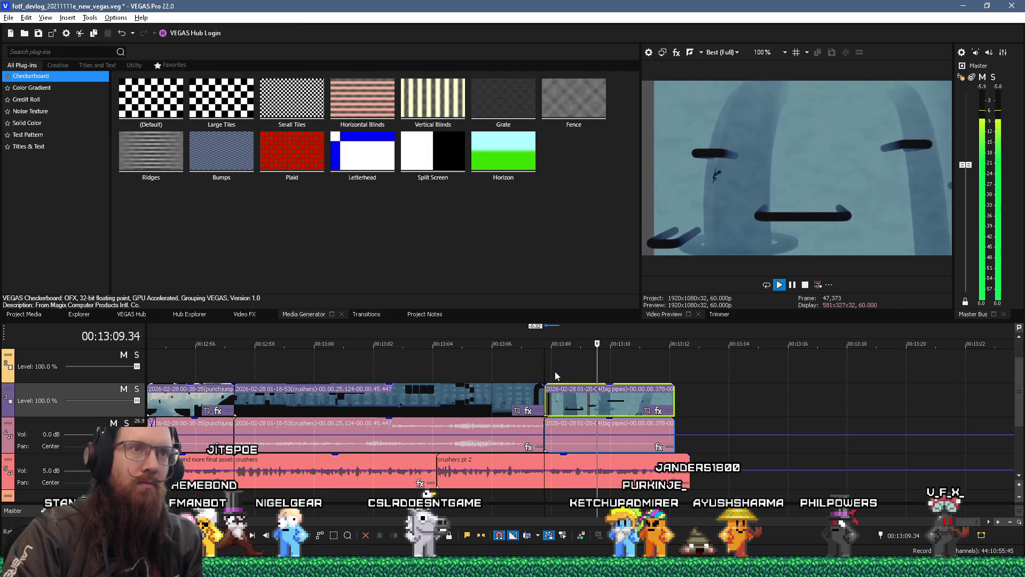
{"action": "key", "text": "space"}
{"action": "key", "text": "space"}
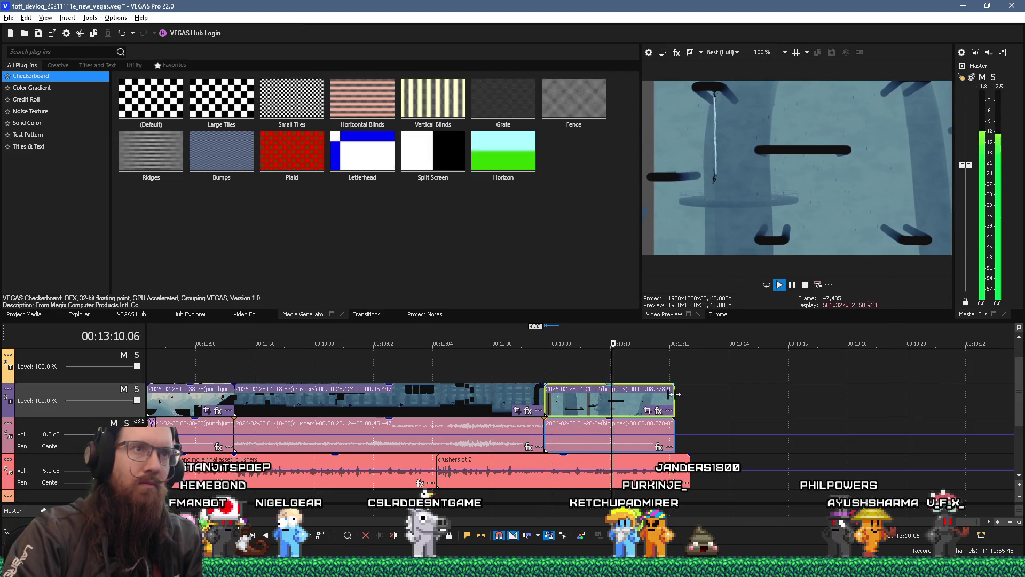
{"action": "left_click_drag", "start_coordinate": [665, 398], "coordinate": [636, 399]}
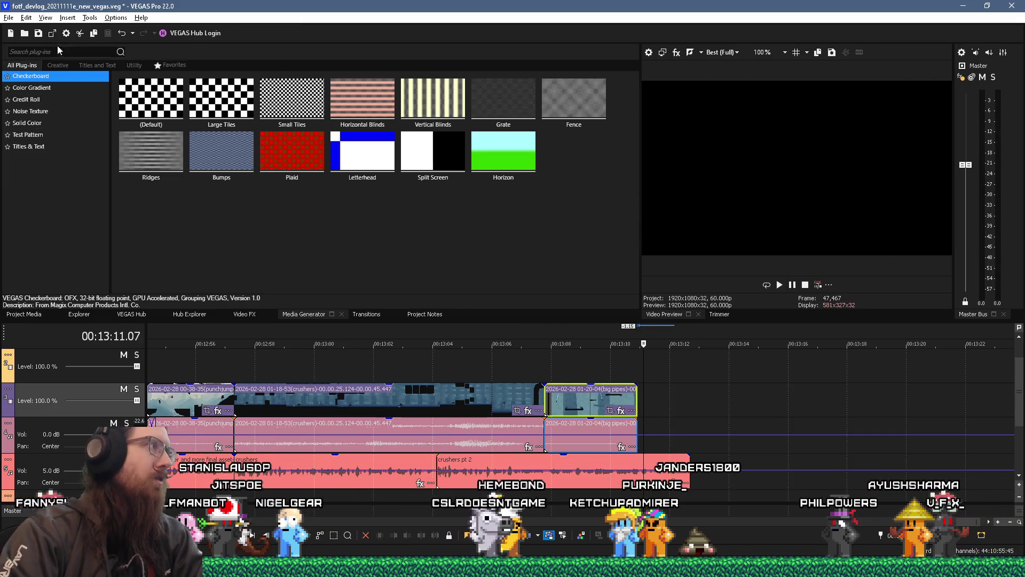
{"action": "mouse_move", "coordinate": [865, 567]}
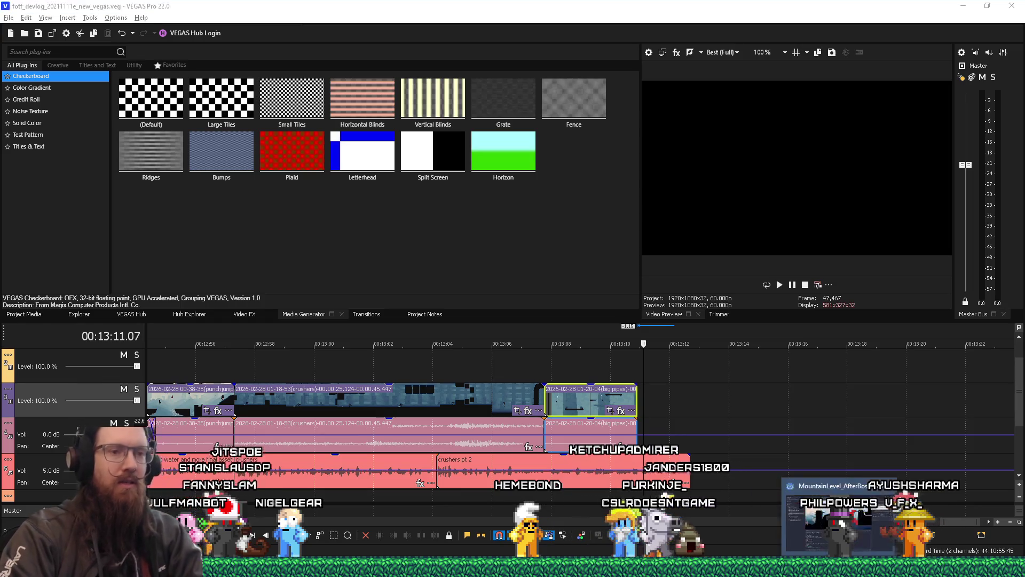
{"action": "key", "text": "alt+Tab"}
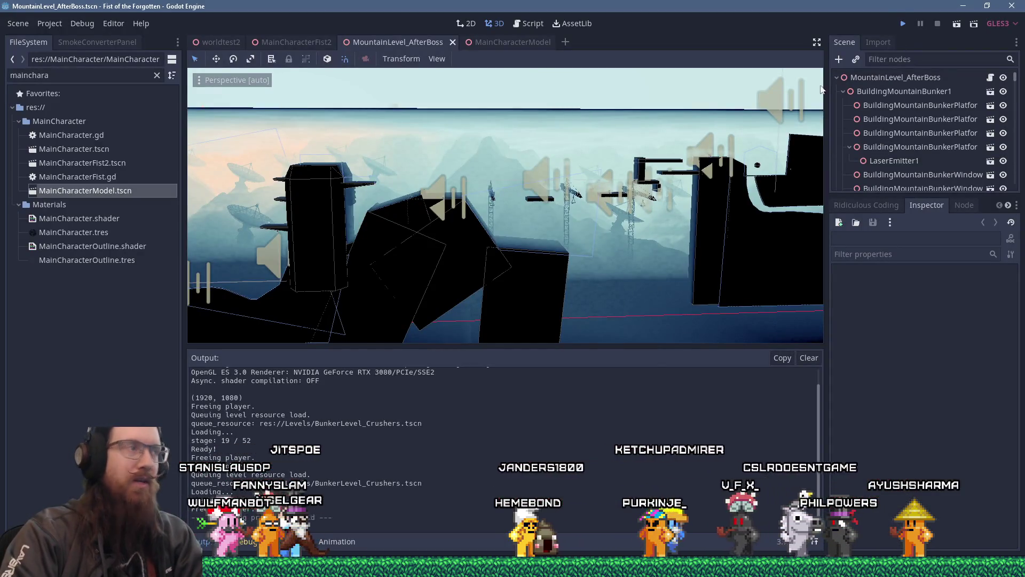
Step: Save the MountainLevel_AfterBoss scene and launch the game for playtesting
{"action": "key", "text": "ctrl+s"}
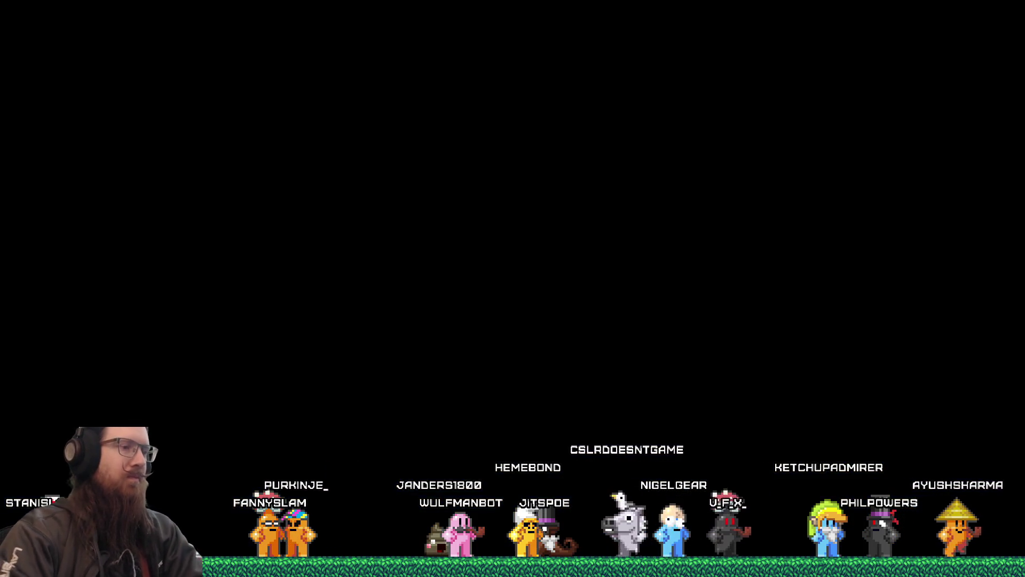
Step: Dismiss the Fist of the Forgotten pause menu and resume playing the level
{"action": "key", "text": "Escape"}
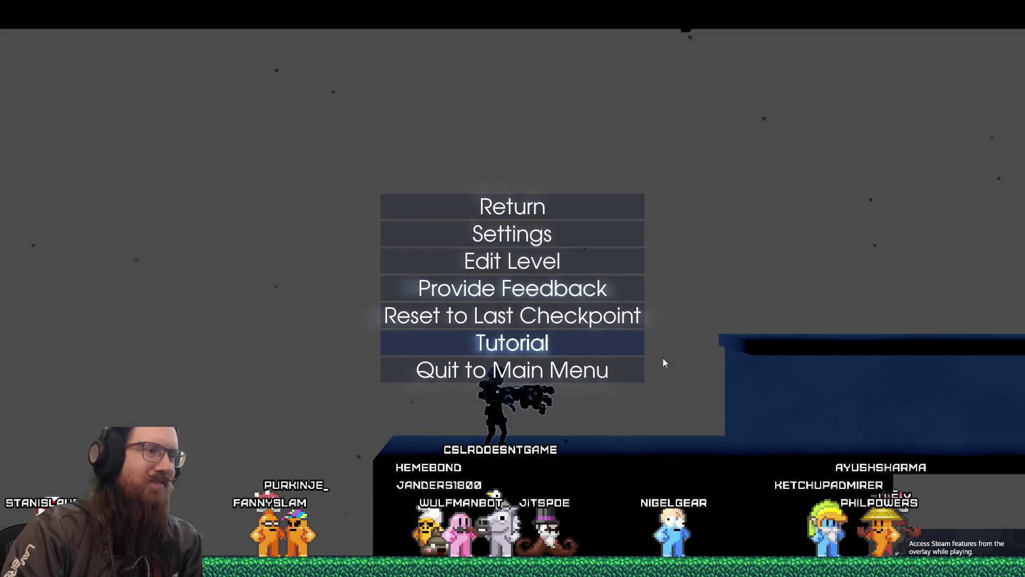
{"action": "left_click", "coordinate": [596, 354]}
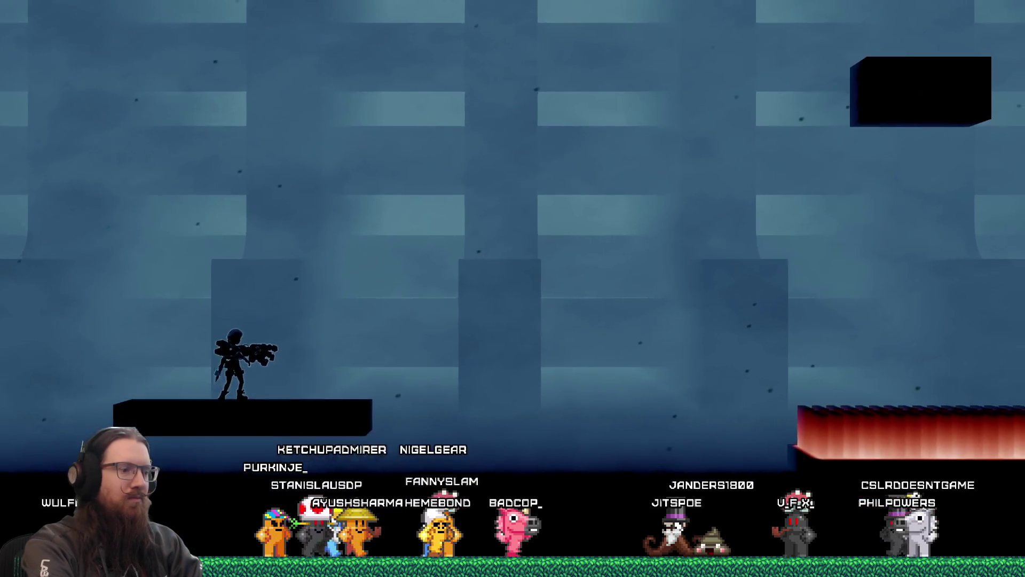
Step: Jet up onto the small platform beneath the red laser, then briefly check other windows
{"action": "key", "text": "space"}
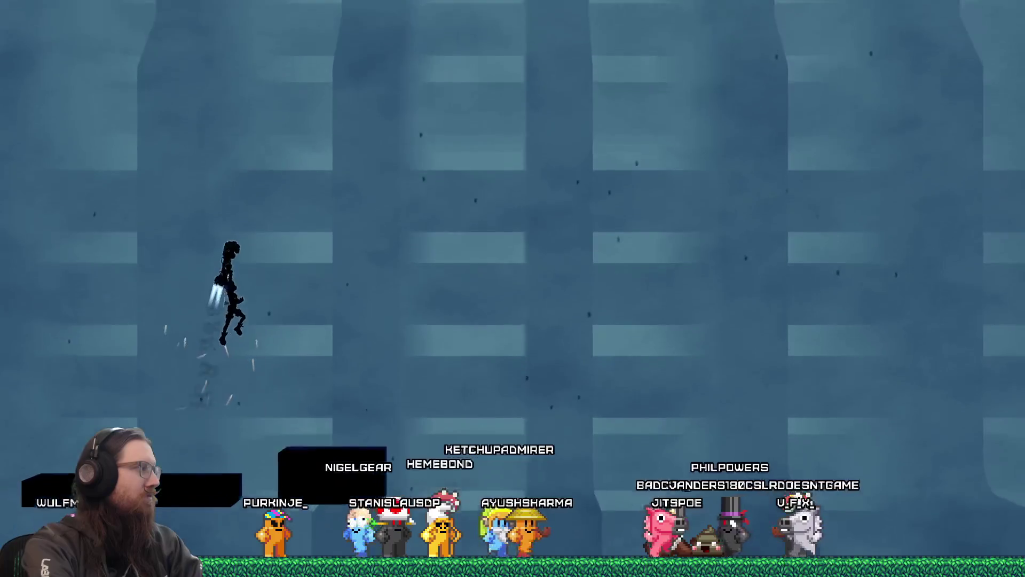
{"action": "key", "text": "space"}
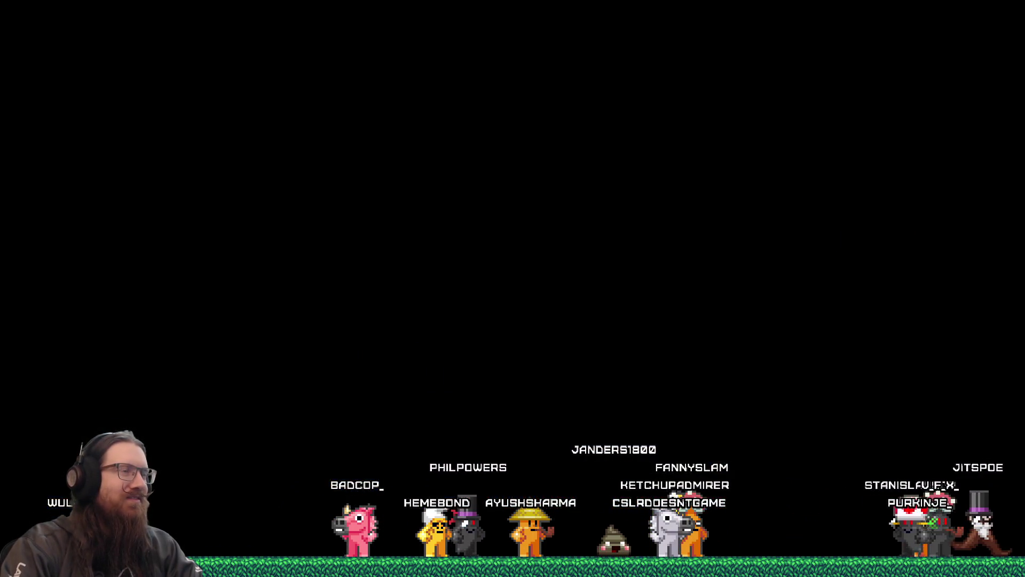
{"action": "key", "text": "alt+Tab"}
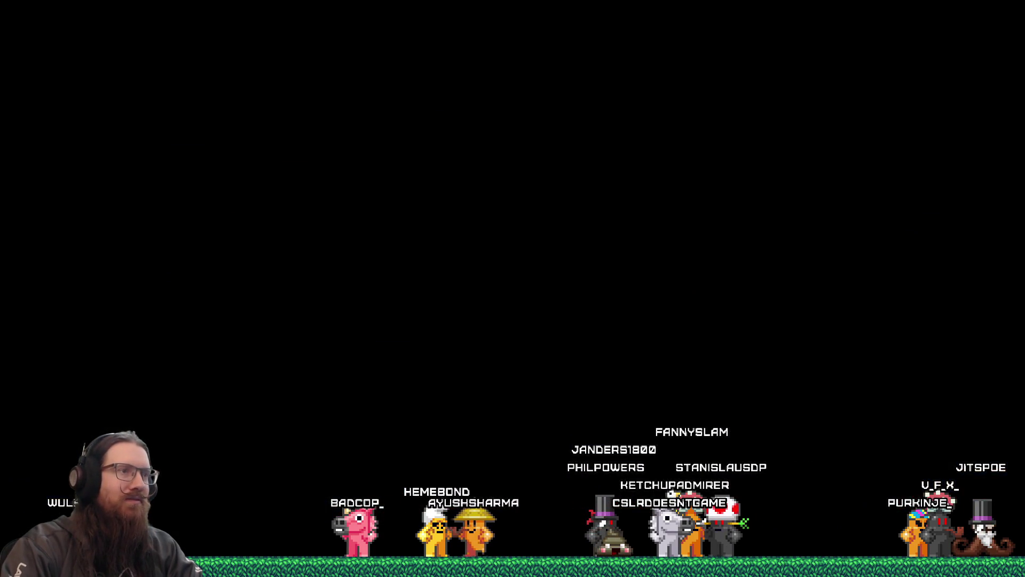
{"action": "key", "text": "alt+Tab"}
{"action": "key", "text": "Tab"}
{"action": "key", "text": "Tab"}
{"action": "key", "text": "Escape"}
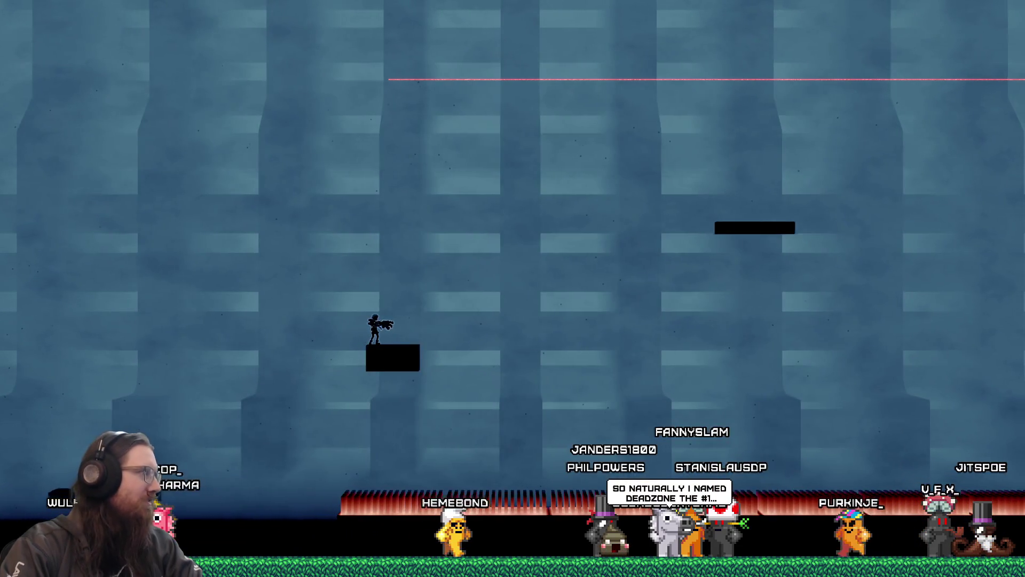